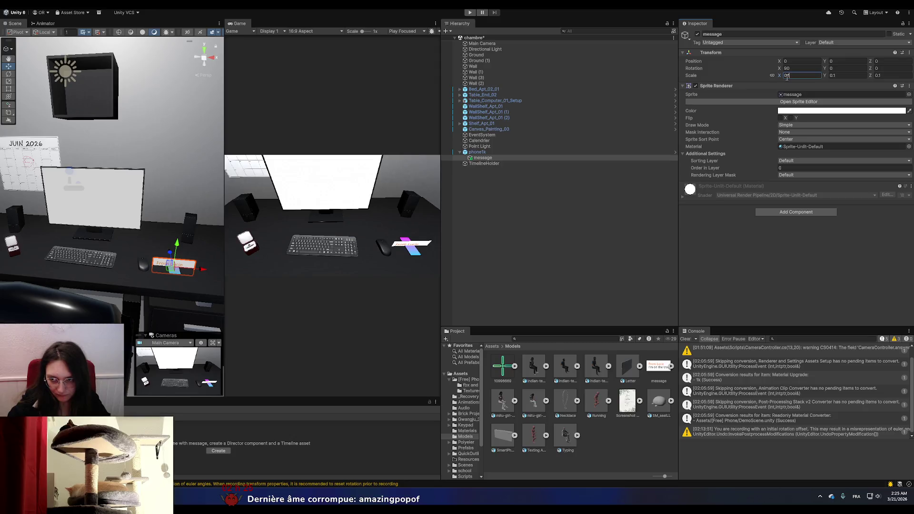
- Give the message sprite 0.02 scale, 180° X rotation and Z position 0
key(BackSpace)
key(BackSpace)
text(02)
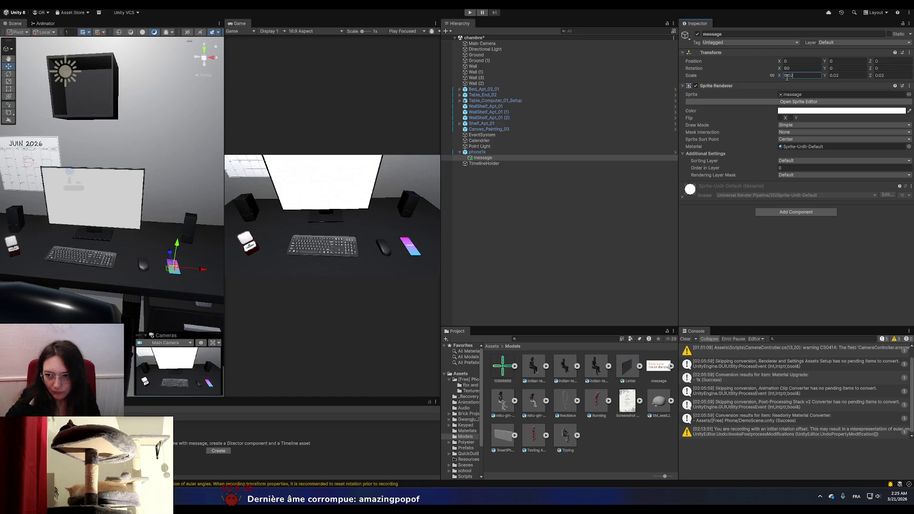
click(796, 68)
text(0)
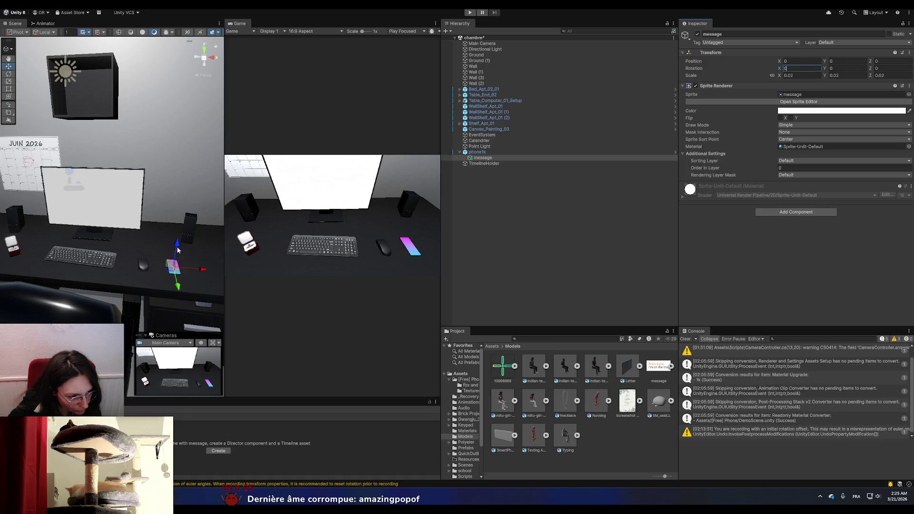
drag(177, 250, 154, 257)
key(f)
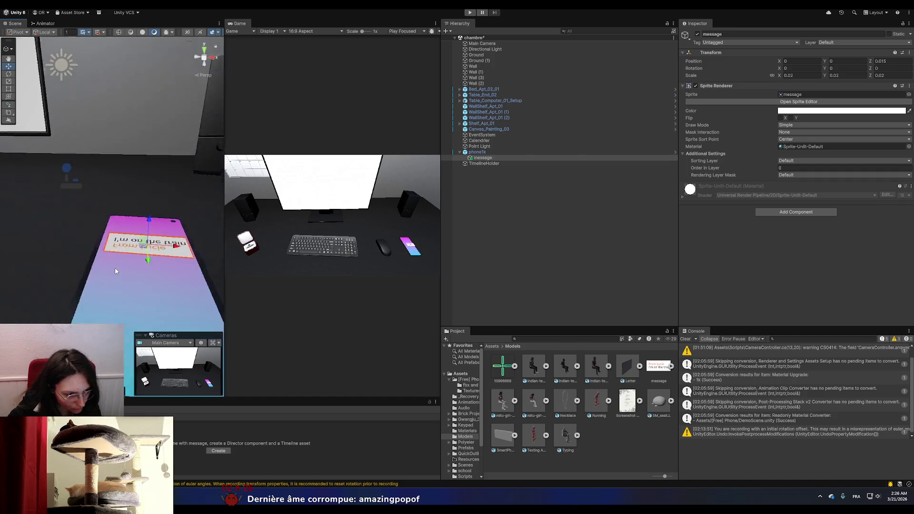
click(793, 69)
text(90-)
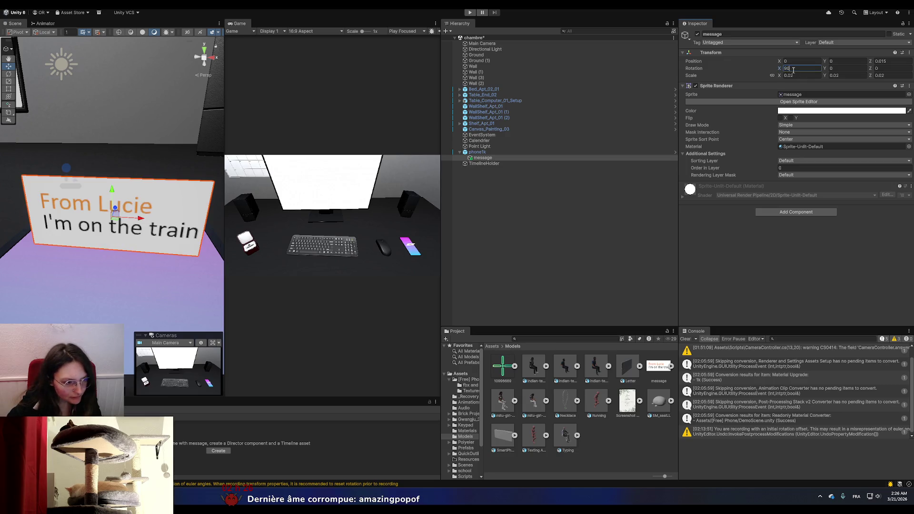
text(1)
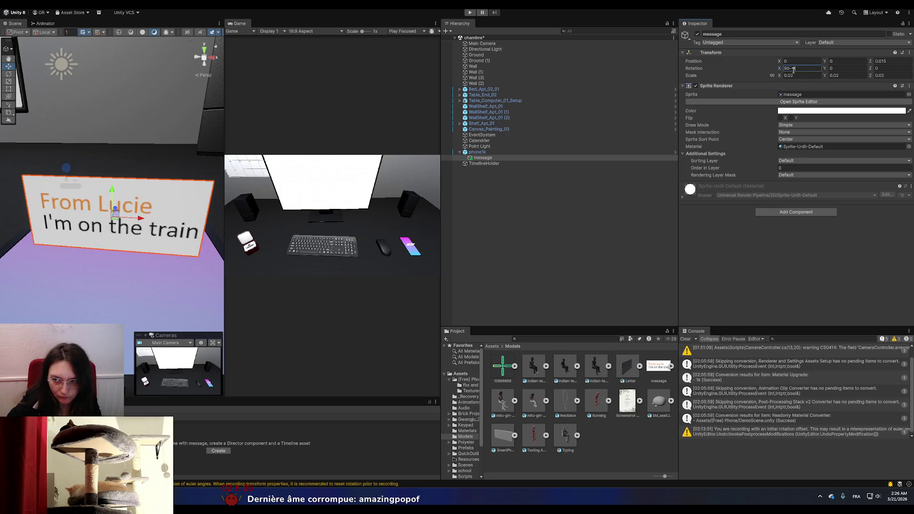
key(BackSpace)
key(BackSpace)
key(BackSpace)
text(180)
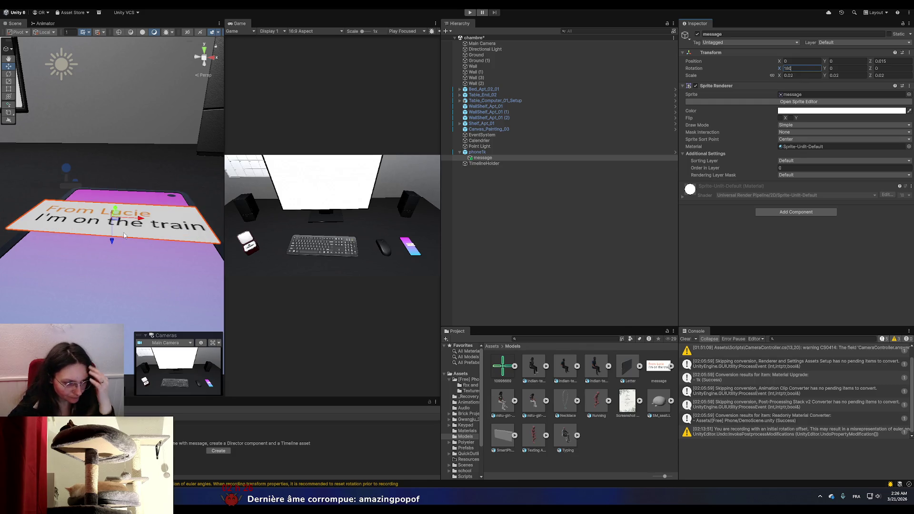
click(879, 62)
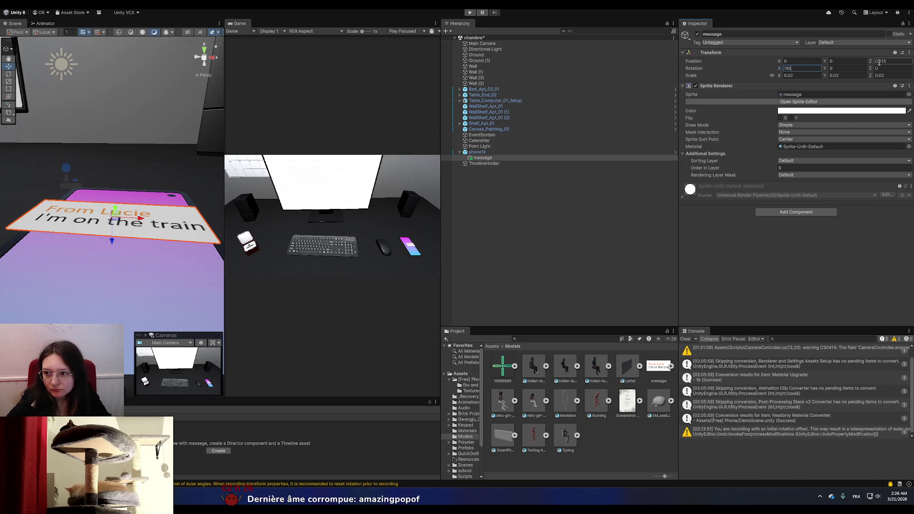
text(0)
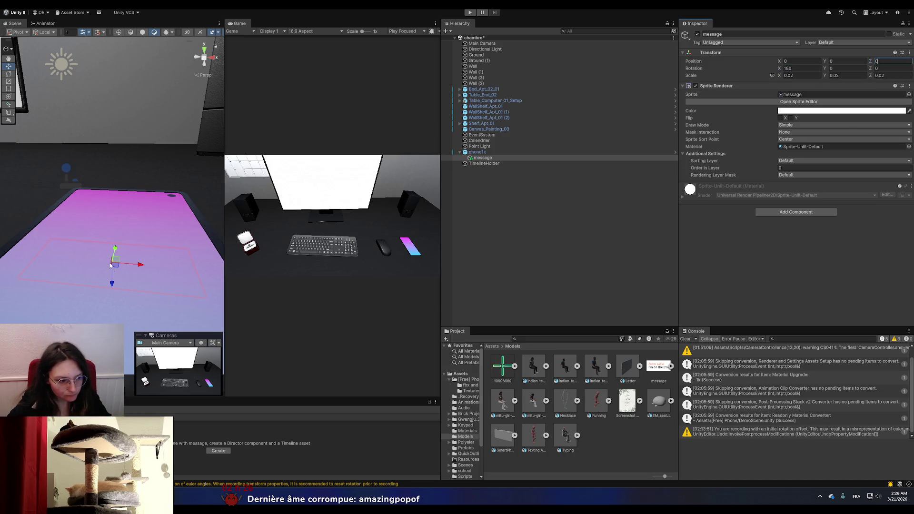
- Move the message onto the phone screen using back and top views (Y 0.0479, Z 0.0028)
click(205, 66)
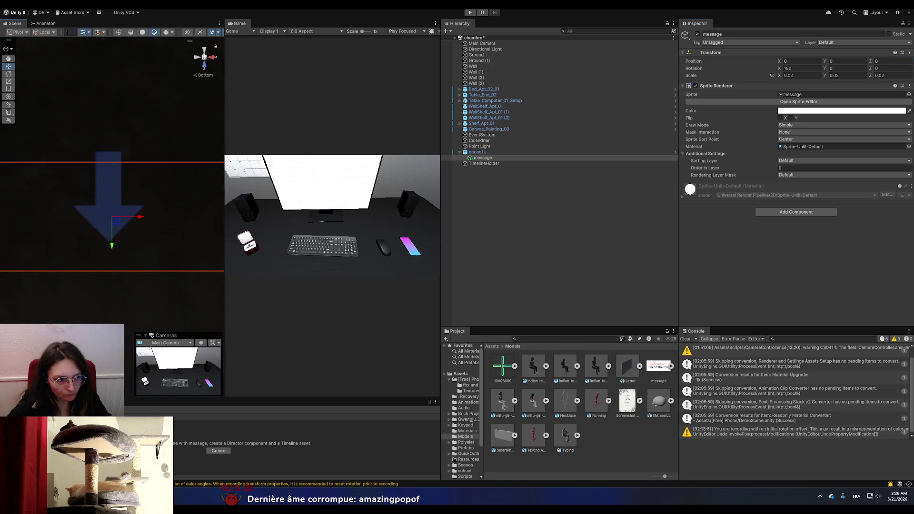
click(204, 56)
drag(111, 300, 112, 292)
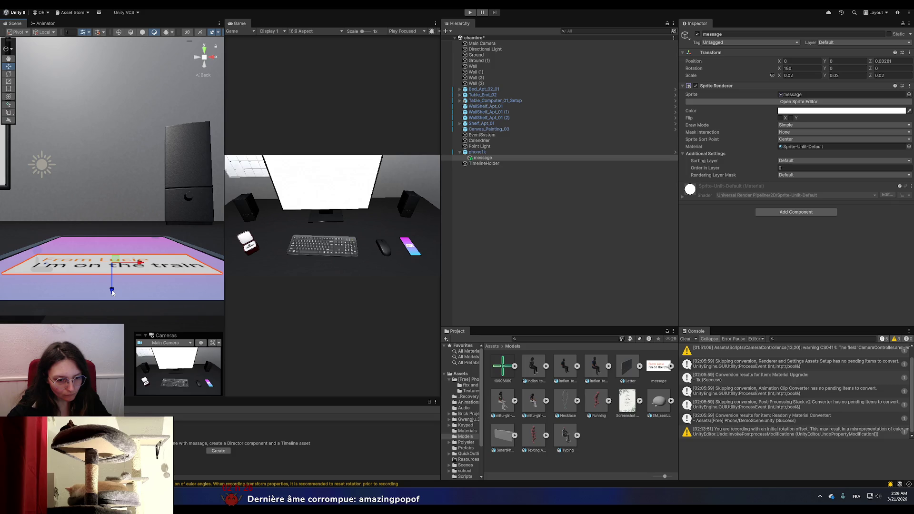
click(205, 50)
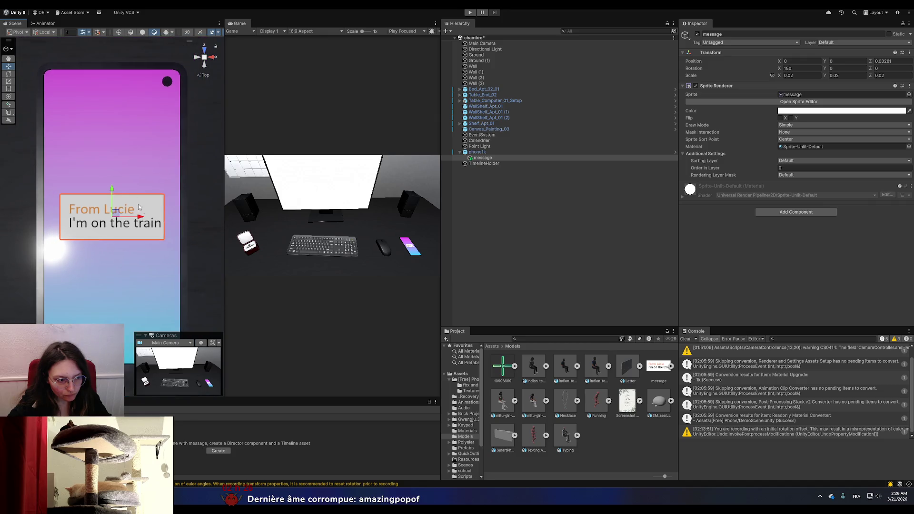
drag(113, 193, 120, 289)
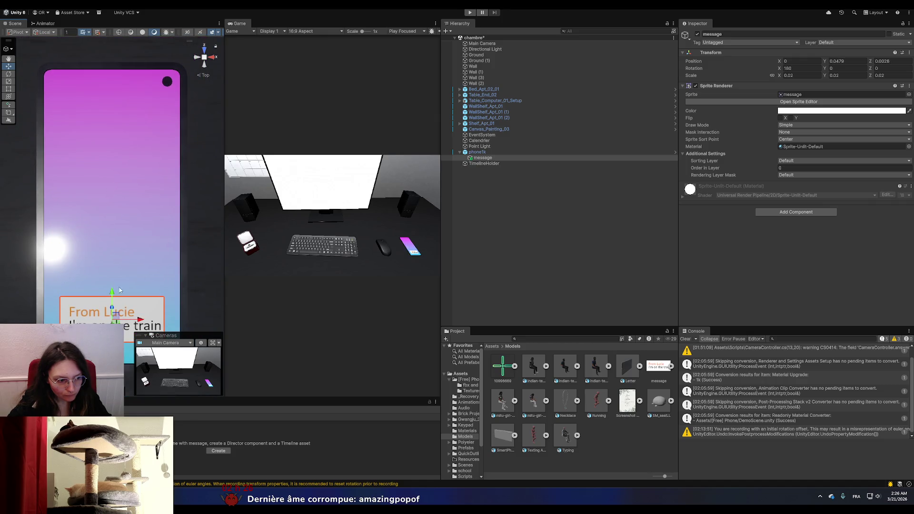
click(524, 220)
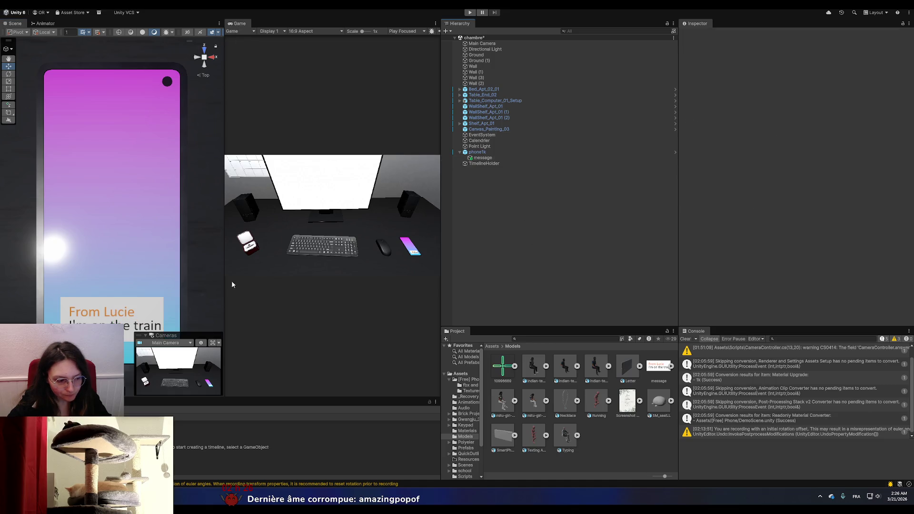
- Give TimelineHolder's timeline an Activation Track whose Active clip ends near 5.30
click(521, 163)
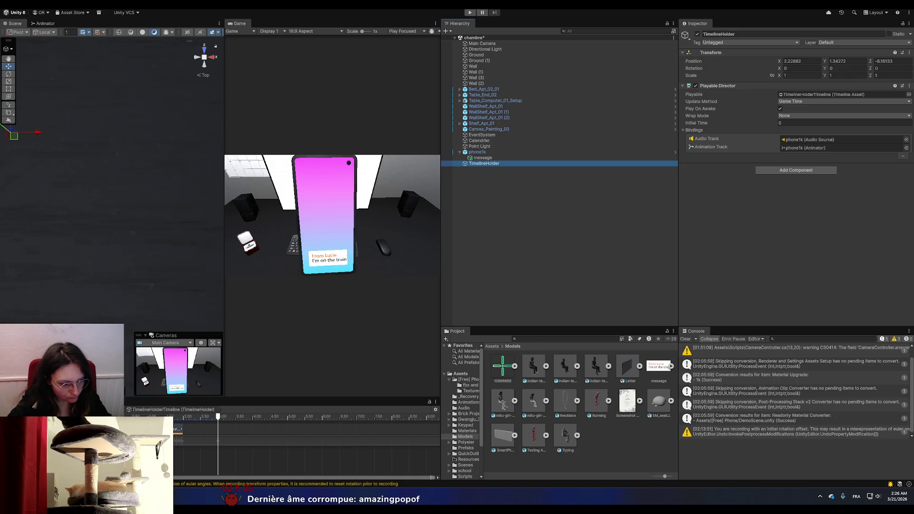
key(ctrl+z)
mouse_move(287, 452)
mouse_down()
mouse_move(302, 452)
mouse_move(188, 452)
mouse_move(215, 452)
mouse_up()
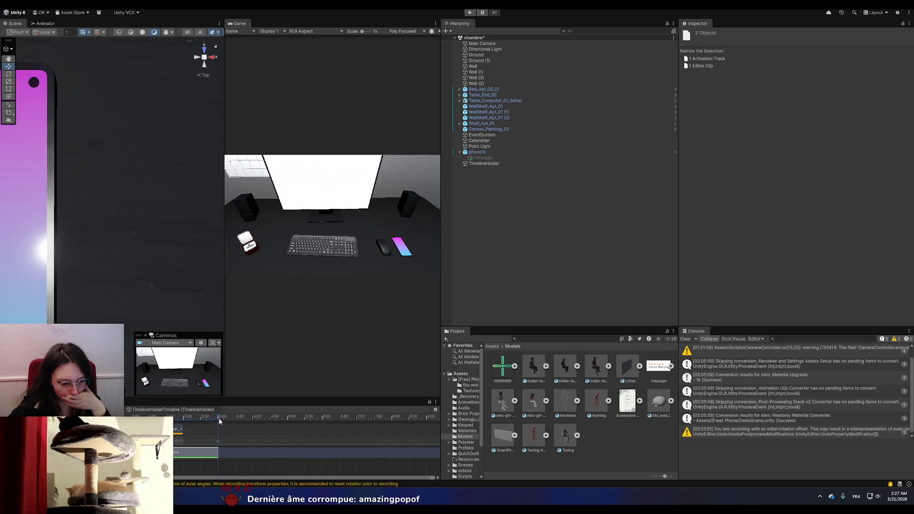
- Extend the Active clip to the playhead near 4 seconds and test the scene in play mode
drag(220, 421, 255, 418)
mouse_move(215, 453)
mouse_down()
mouse_move(259, 453)
mouse_move(247, 453)
mouse_up()
drag(254, 418, 248, 424)
click(146, 417)
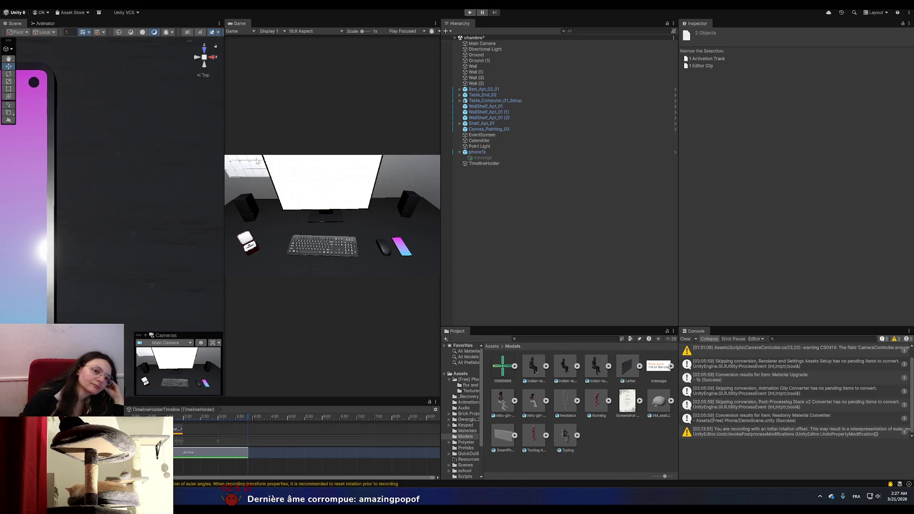
click(469, 13)
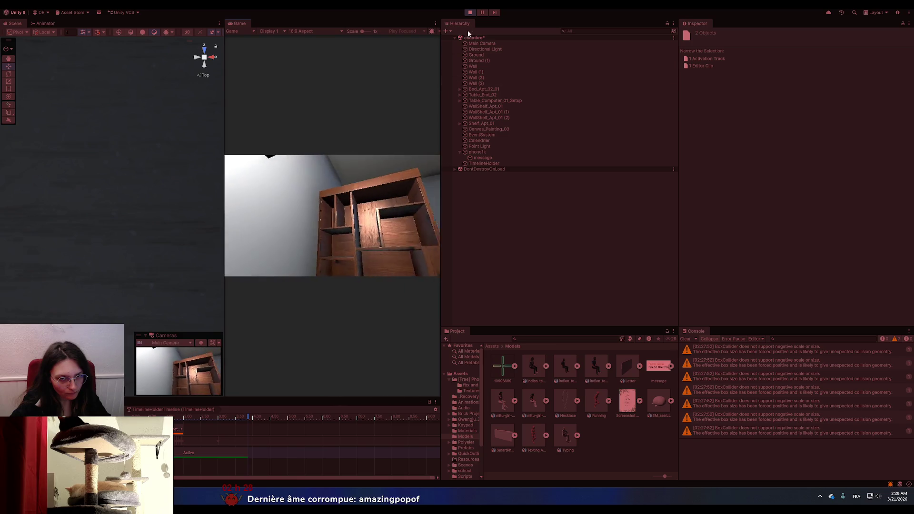
click(470, 12)
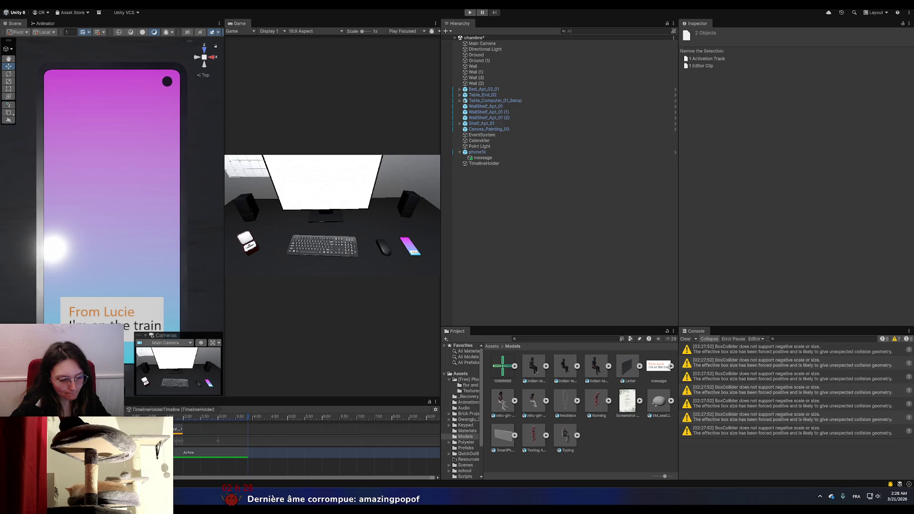
- Open the Main Camera's Controller1 script in the code editor
click(517, 44)
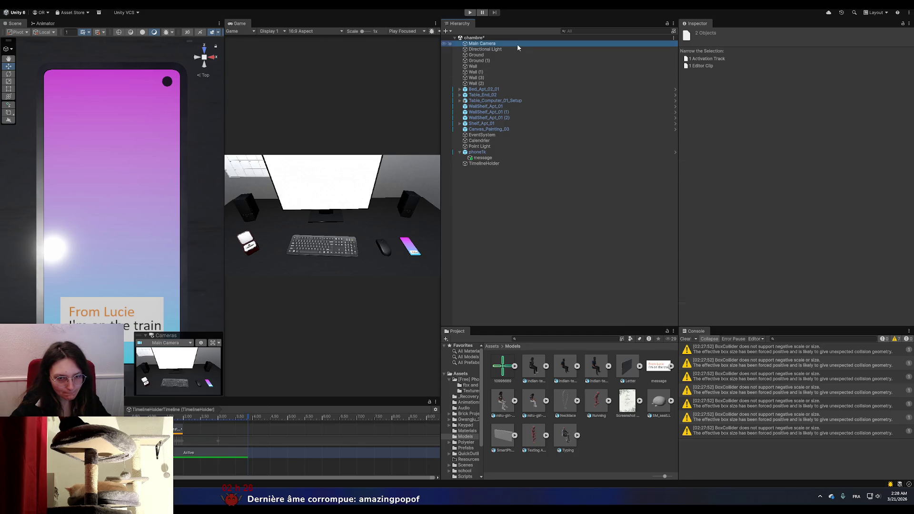
scroll(767, 270, down, 3)
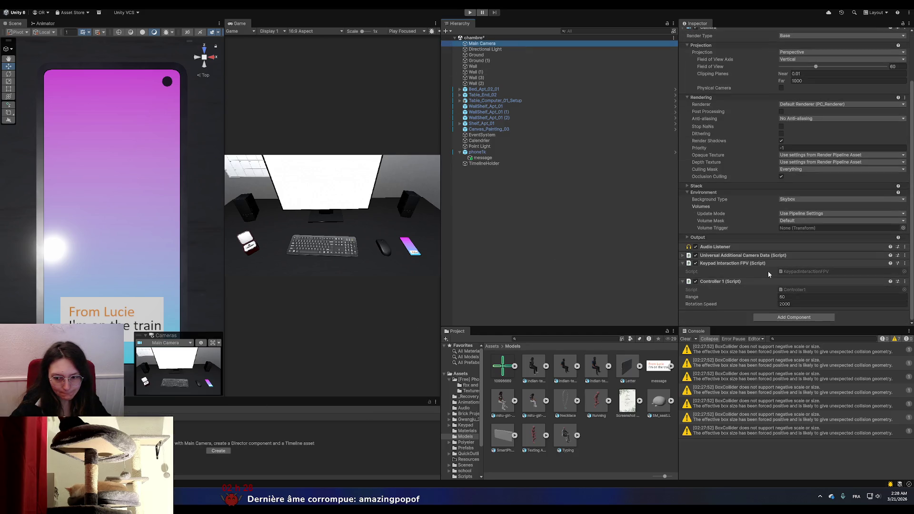
click(795, 289)
double_click(796, 290)
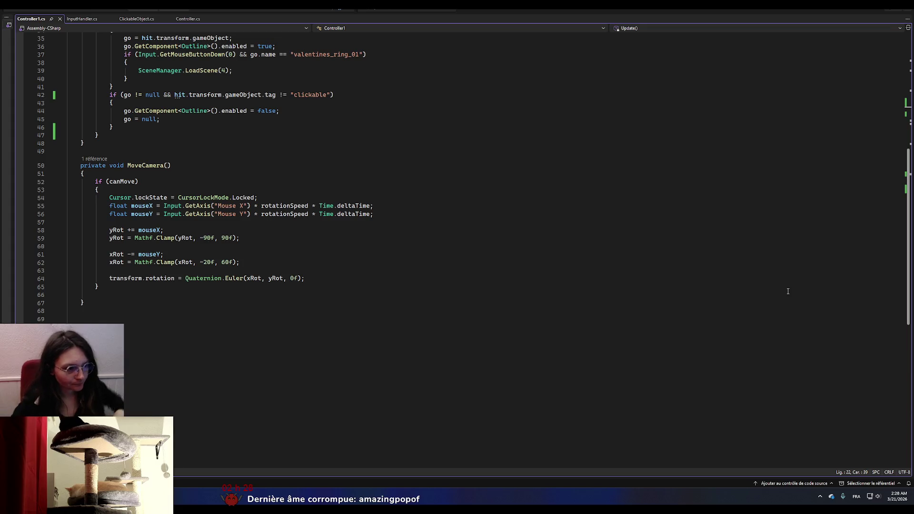
- Add an empty line atop the Controller1 class, split-view CameraController.cs beside it, then return to Unity
scroll(369, 187, up, 5)
scroll(369, 187, up, 4)
scroll(163, 179, up, 3)
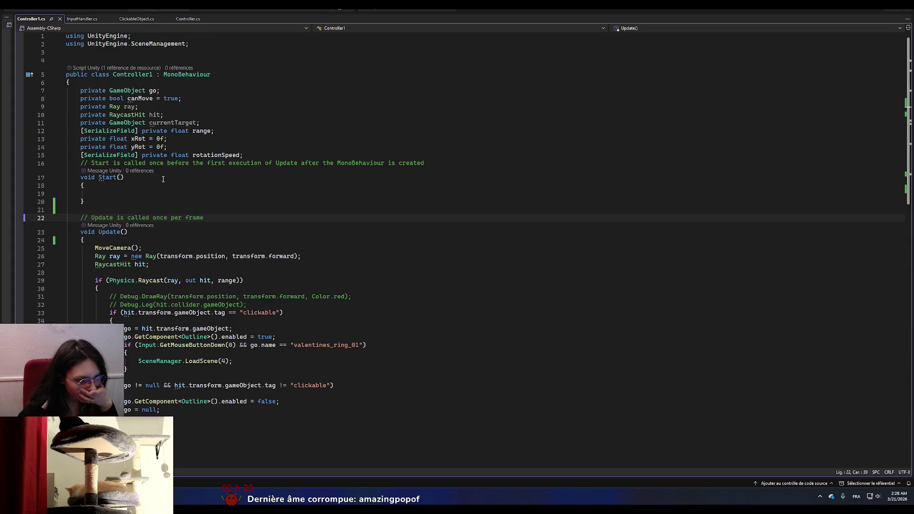
click(103, 85)
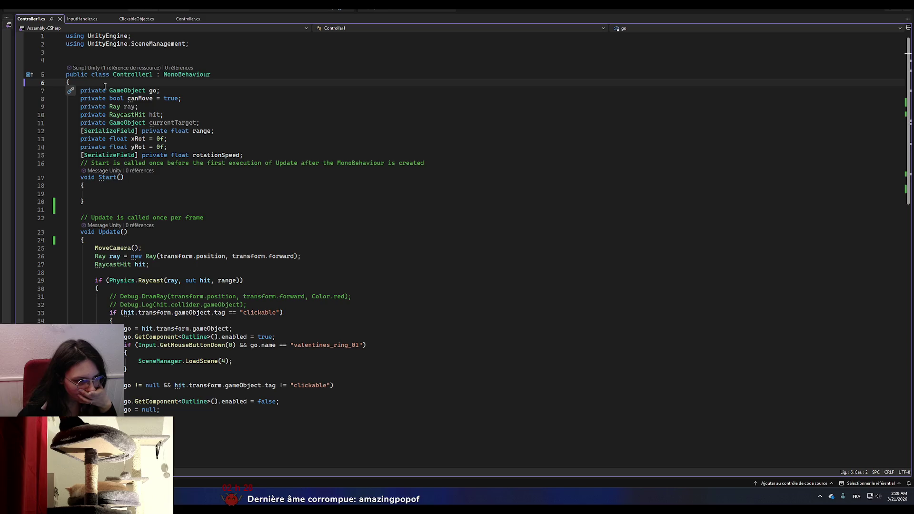
key(Return)
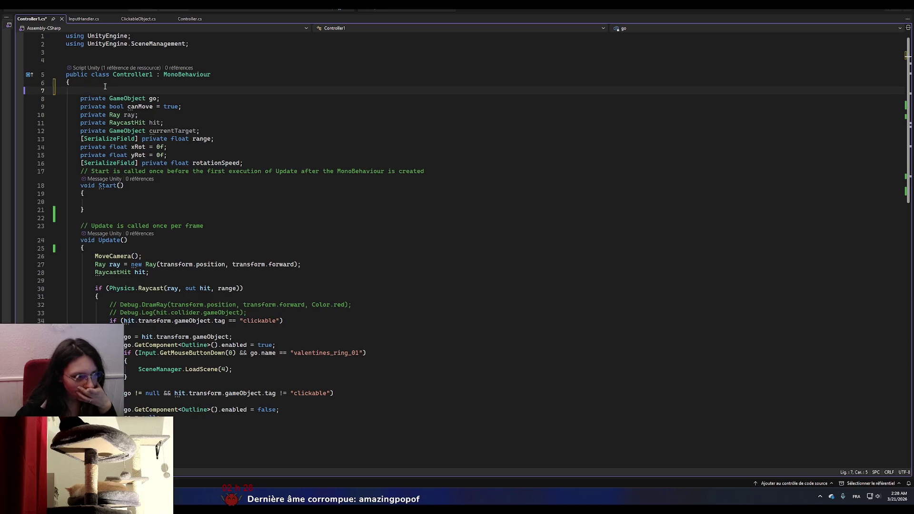
mouse_move(14, 93)
mouse_down()
mouse_move(395, 138)
mouse_move(408, 148)
mouse_up()
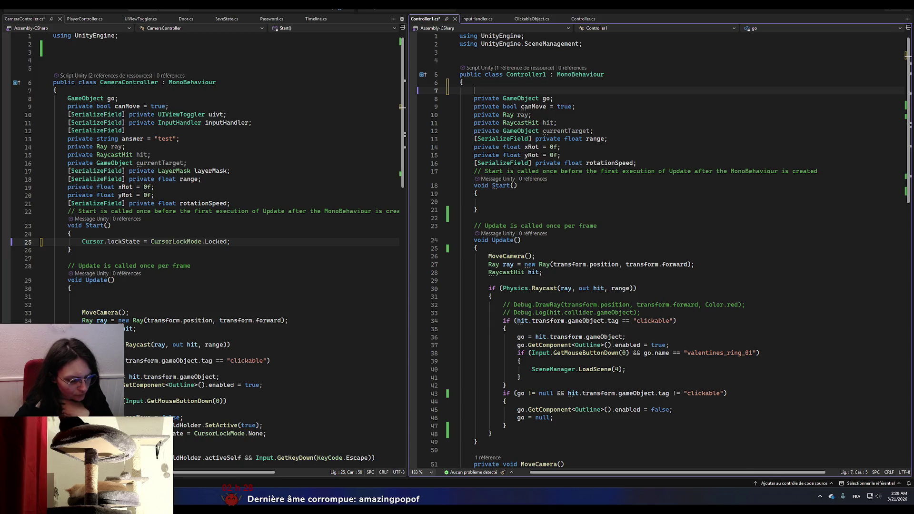
key(alt+Tab)
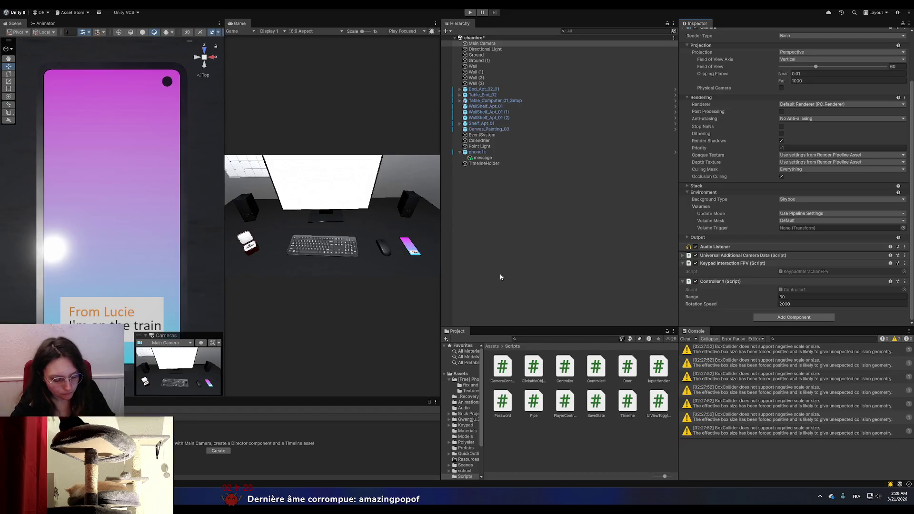
- Load SampleScene from the Assets > Scenes folder
click(468, 375)
scroll(576, 407, down, 1)
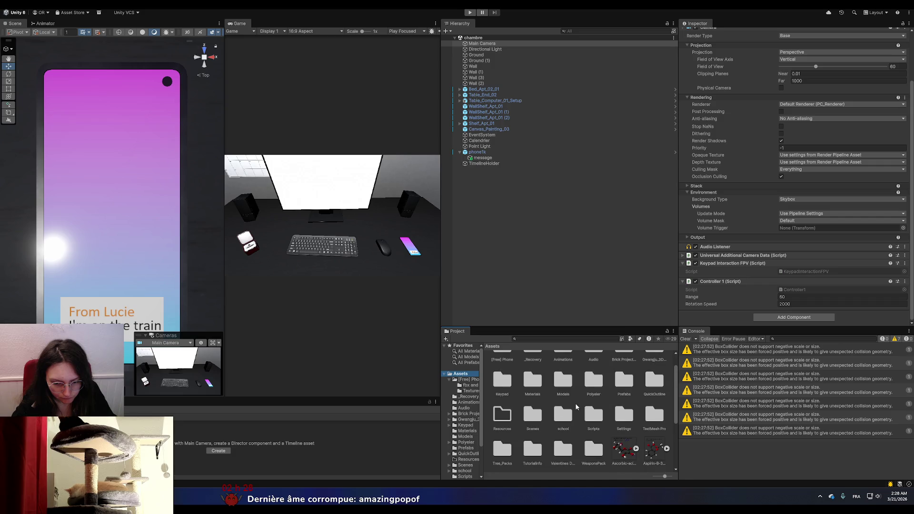
double_click(533, 415)
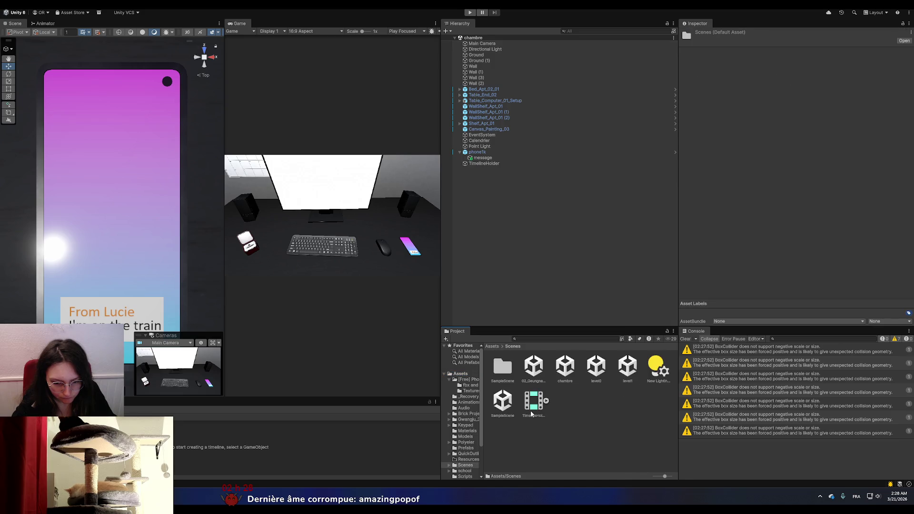
click(504, 402)
double_click(505, 405)
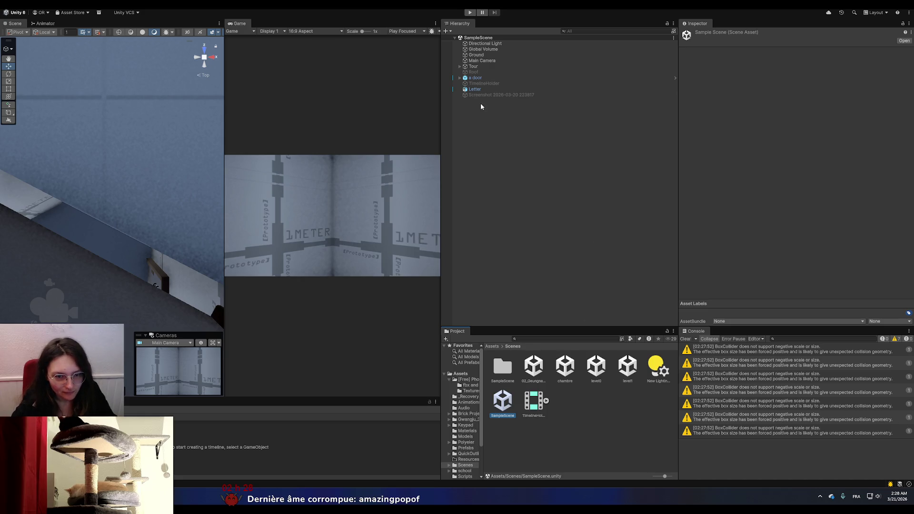
- Open the Main Camera's PlayerController script in Visual Studio, then return to Unity
click(483, 44)
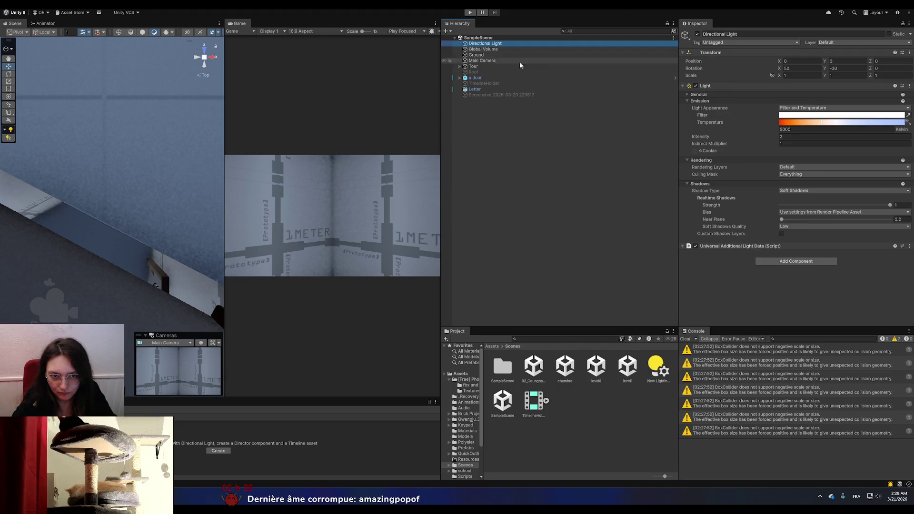
click(481, 60)
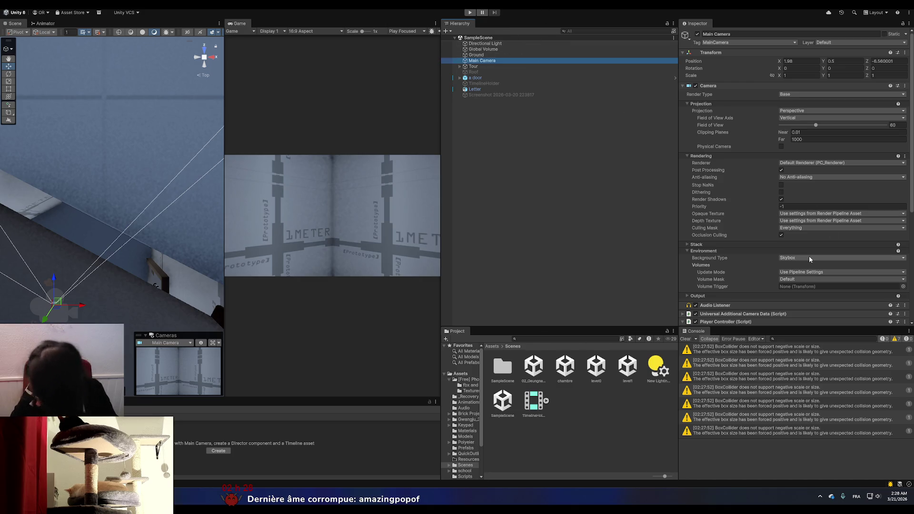
scroll(809, 258, down, 4)
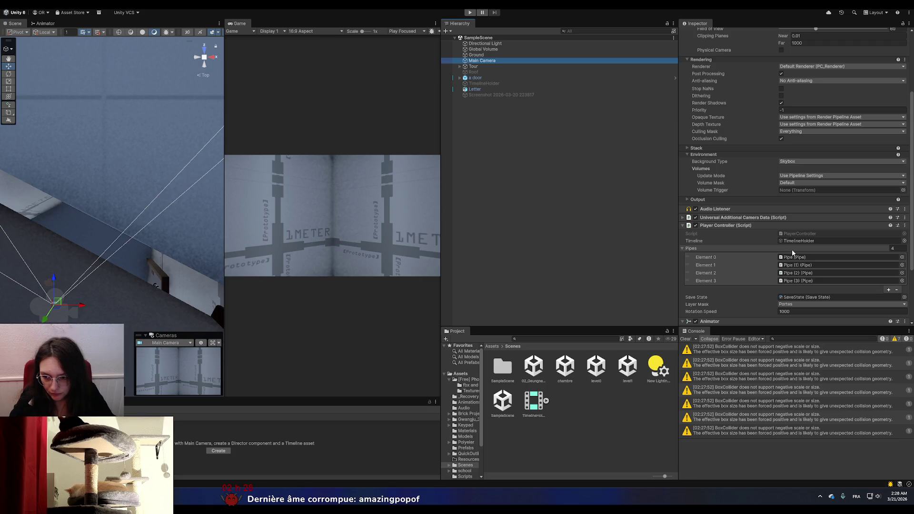
scroll(792, 253, down, 3)
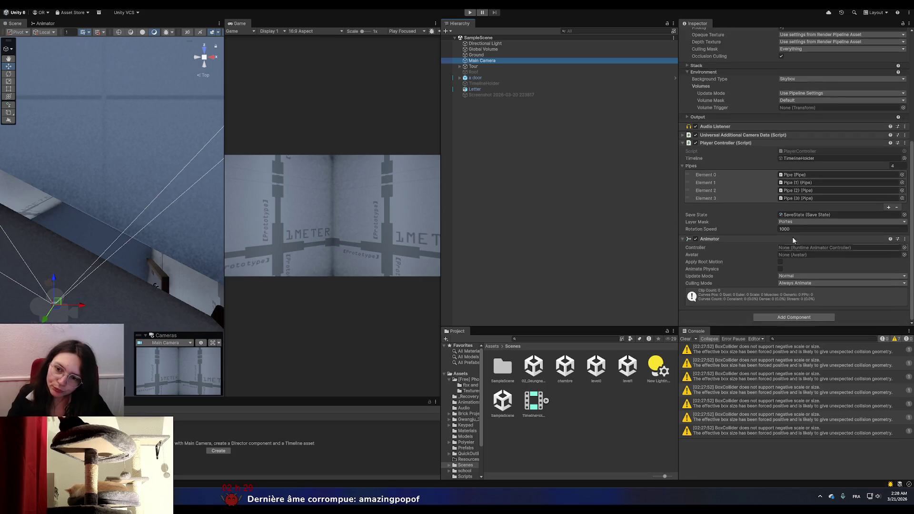
click(804, 151)
double_click(805, 152)
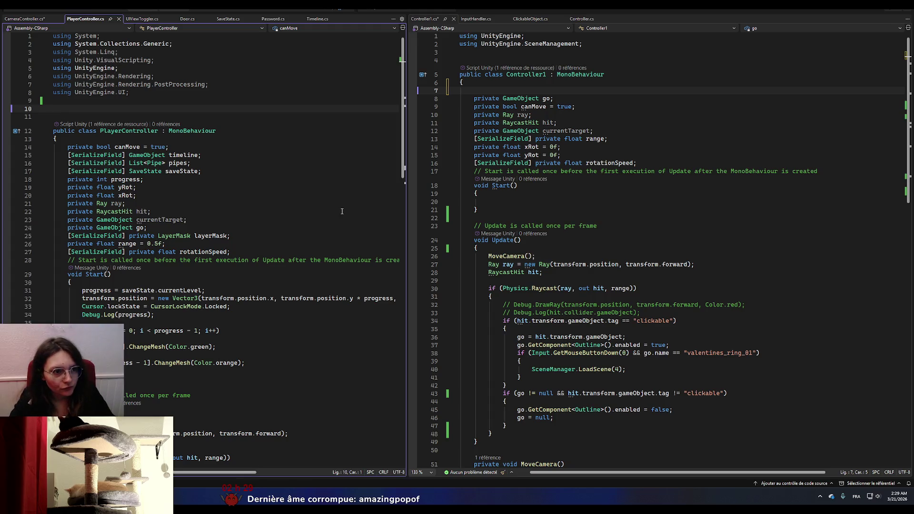
key(alt+Tab)
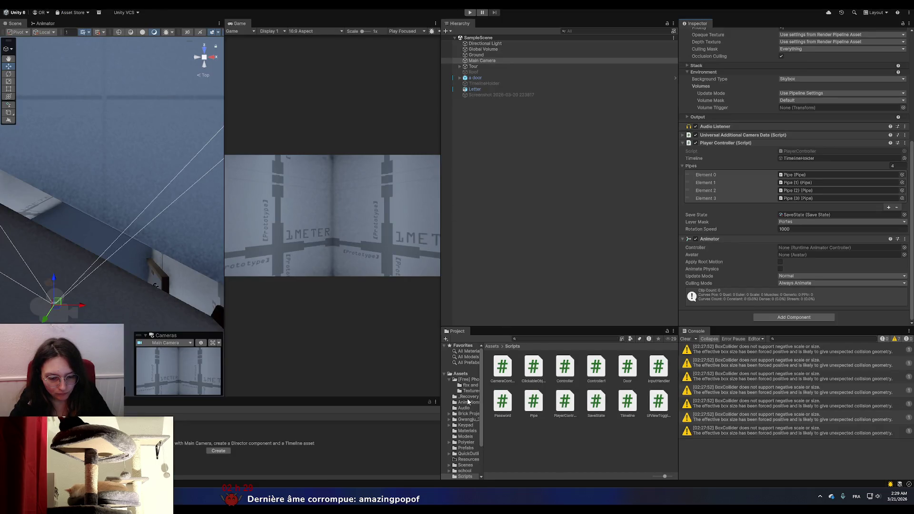
- Load the chambre scene from the Assets > Scenes folder
click(490, 347)
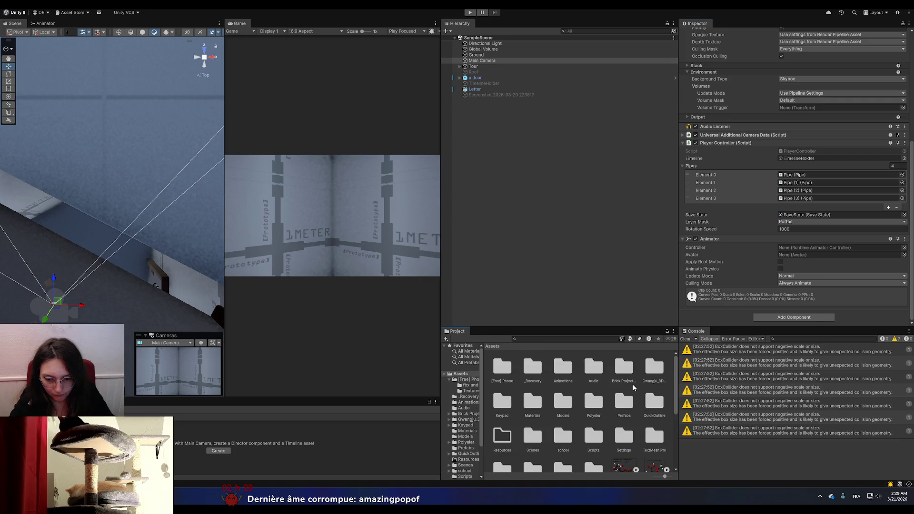
double_click(527, 434)
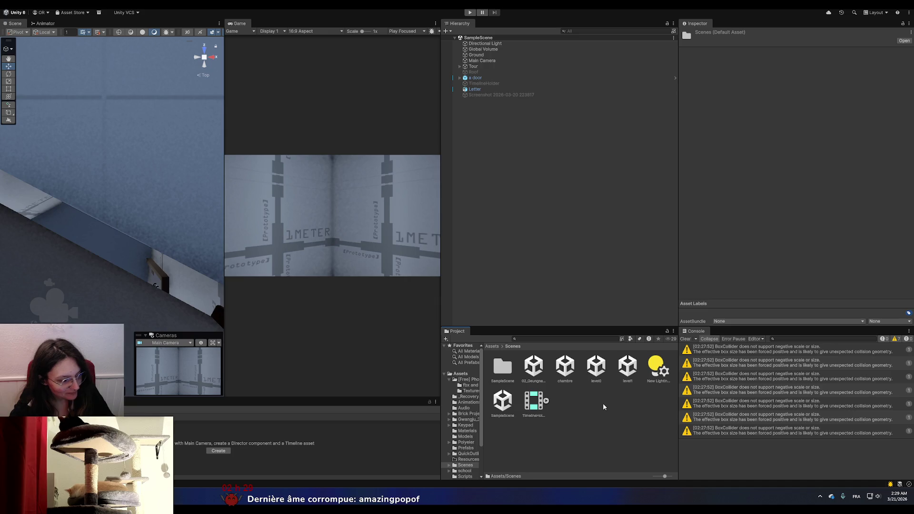
click(496, 400)
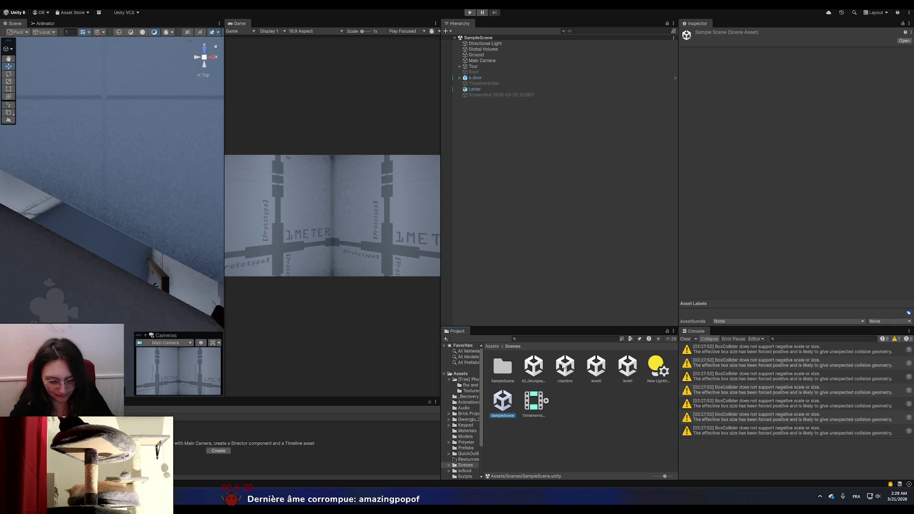
double_click(563, 366)
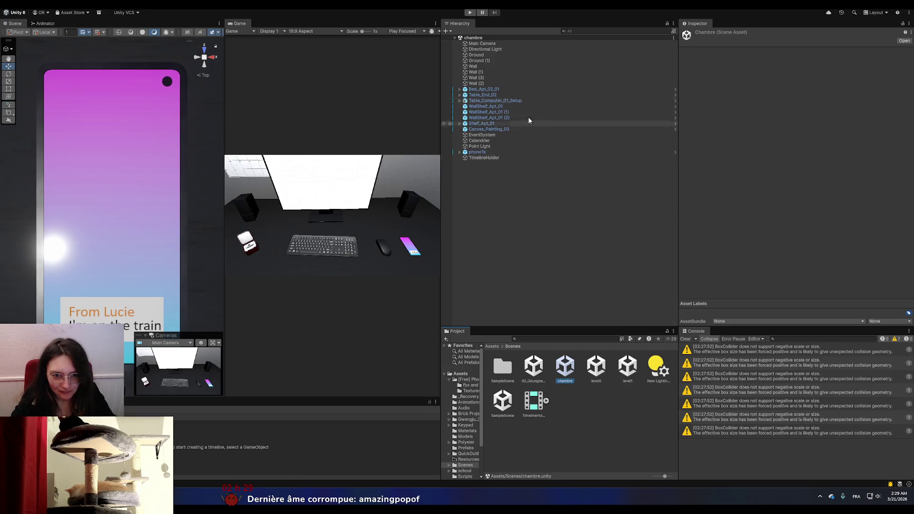
- Open the Main Camera's Controller1 script in Visual Studio
click(490, 44)
scroll(749, 290, down, 5)
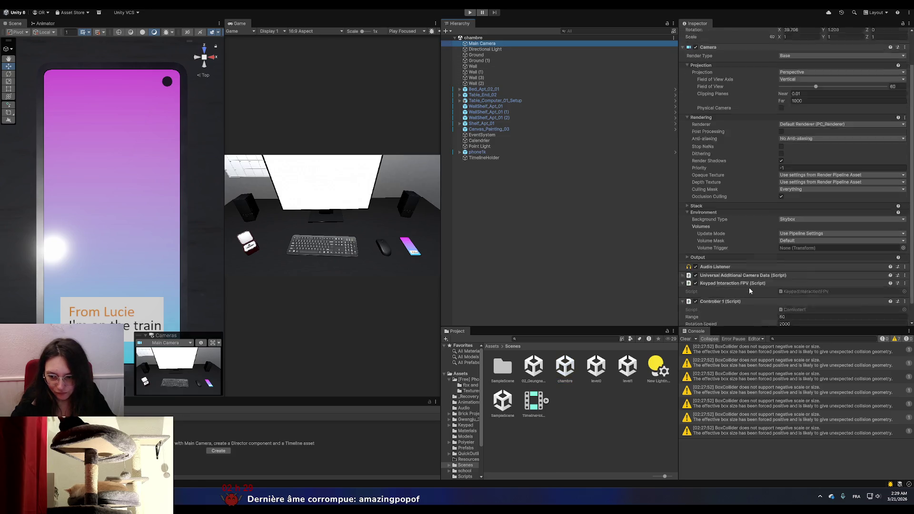
double_click(794, 290)
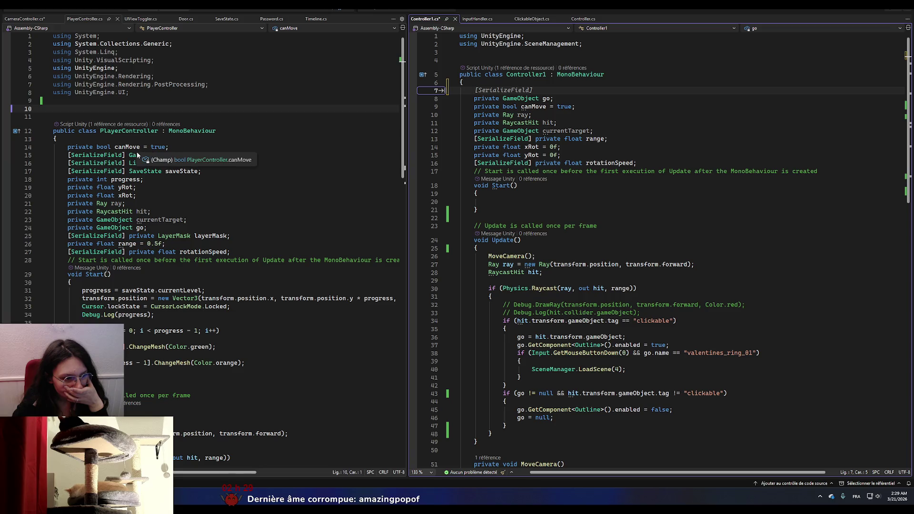
- Copy the serialized timeline field from PlayerController.cs into Controller1.cs
drag(202, 155, 68, 155)
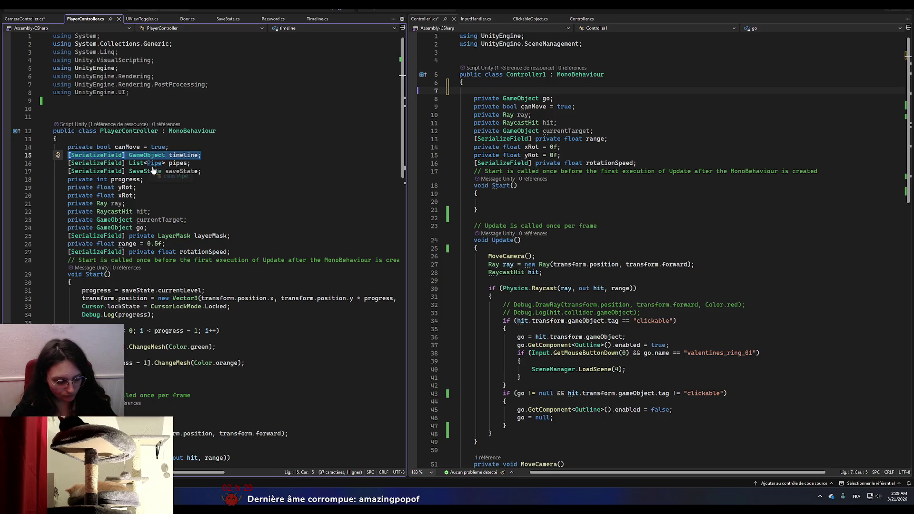
key(ctrl+c)
click(425, 19)
key(ctrl+v)
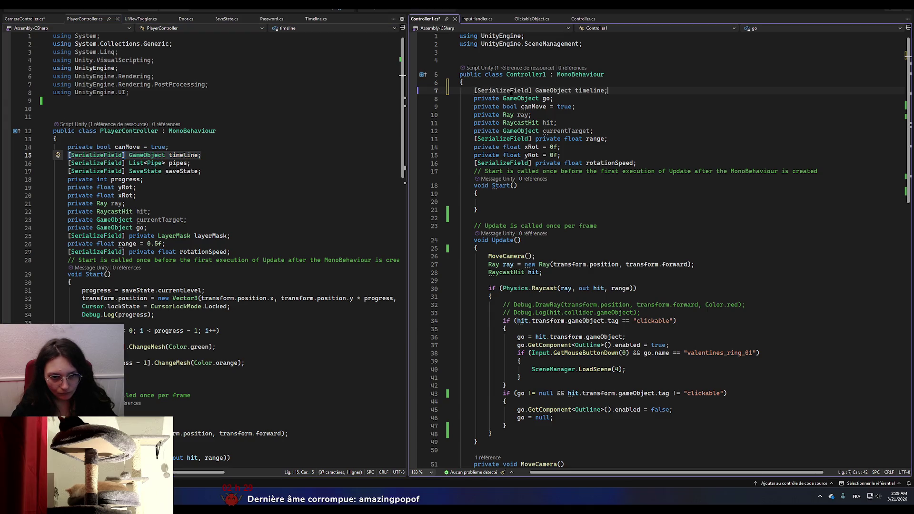
- Add timeline.SetActive(true); to Start() and open an empty line at the top of Update
click(495, 247)
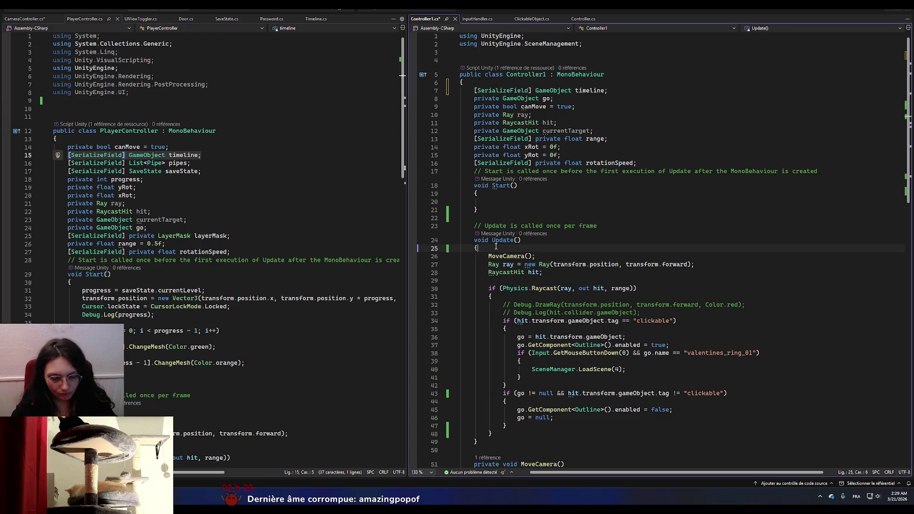
click(491, 203)
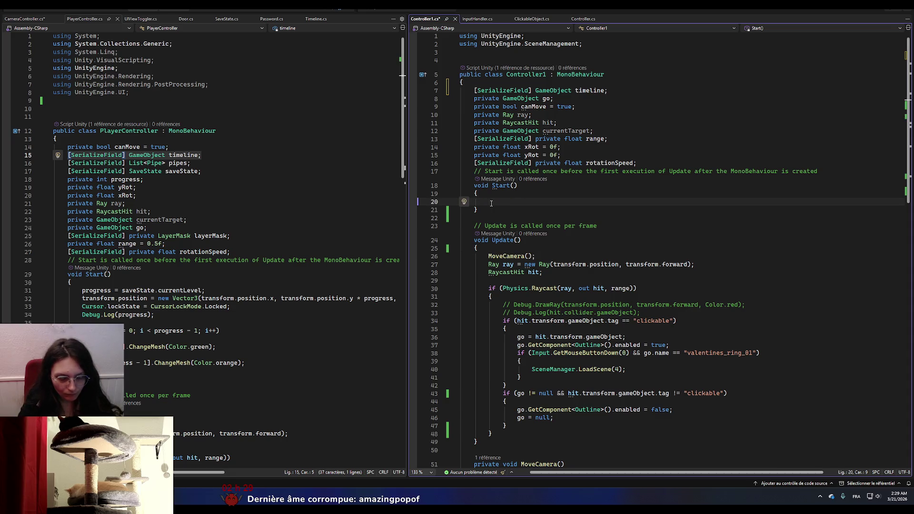
text(timelk)
text(ine.SetActive(false);)
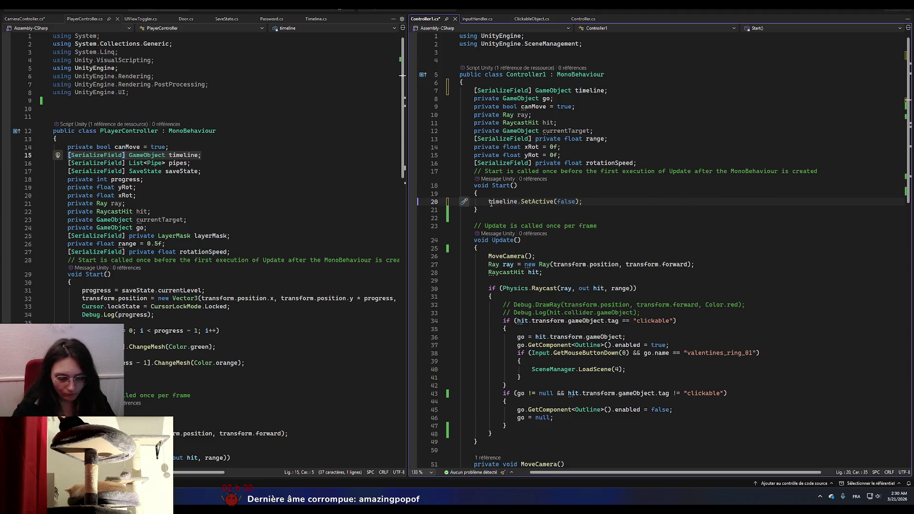
double_click(566, 201)
text(tru)
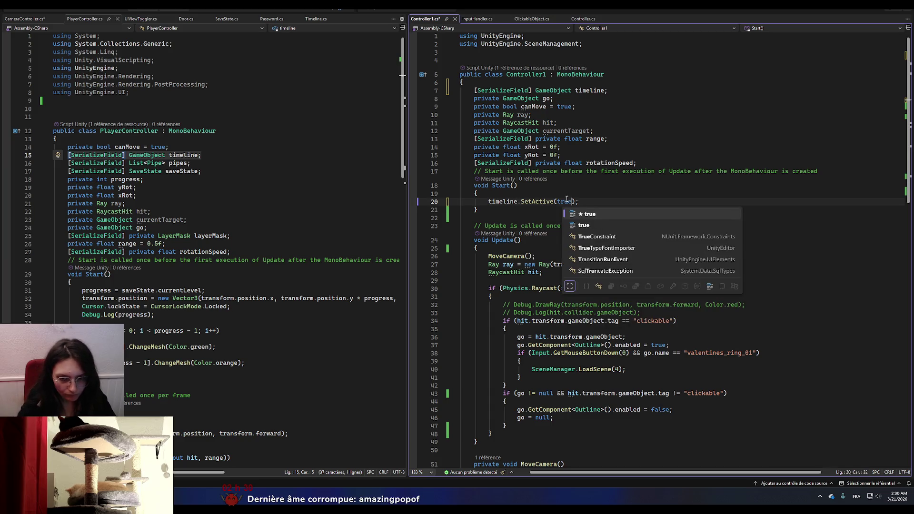
key(Tab)
key(Up)
key(Up)
scroll(532, 292, down, 3)
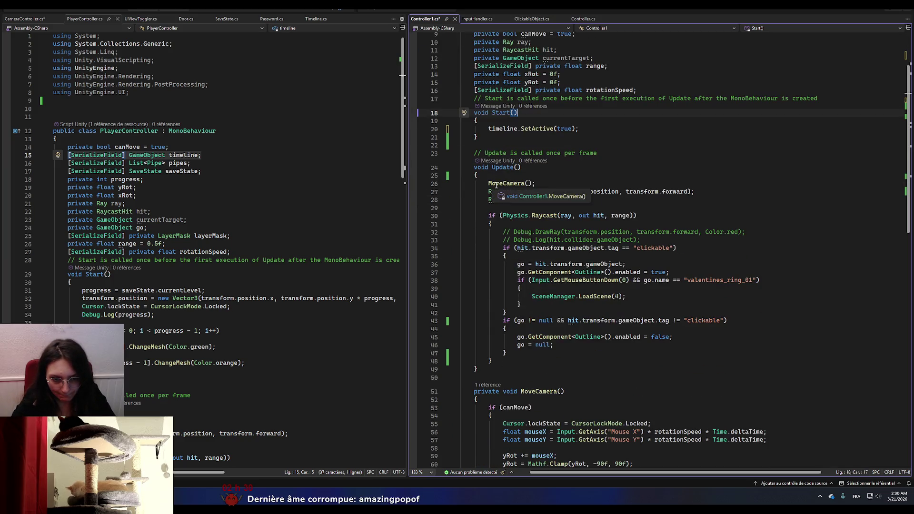
click(499, 176)
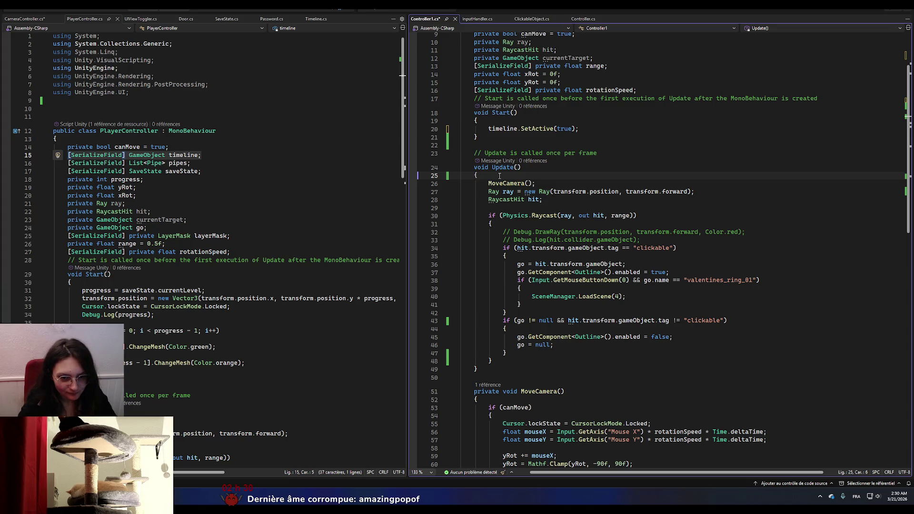
key(Return)
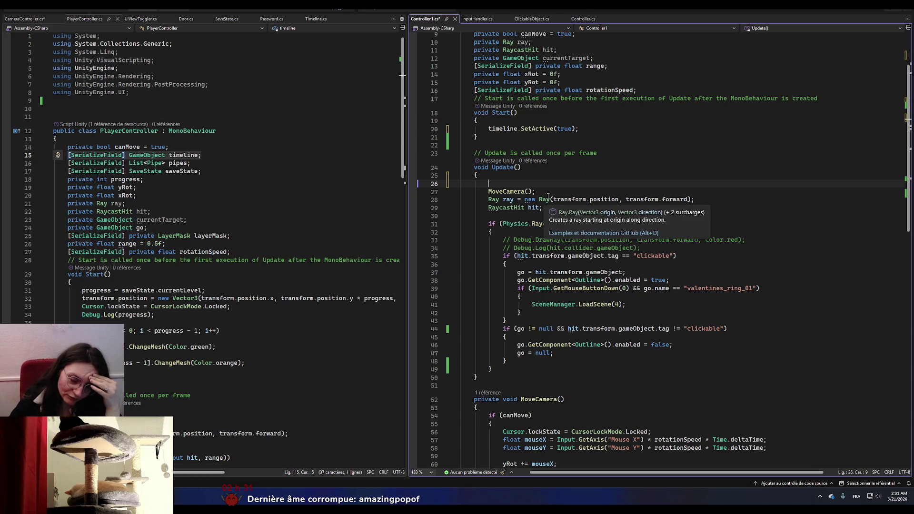
- Scroll through Controller1 and check the canMove condition in MoveCamera
scroll(166, 278, down, 5)
scroll(166, 278, down, 10)
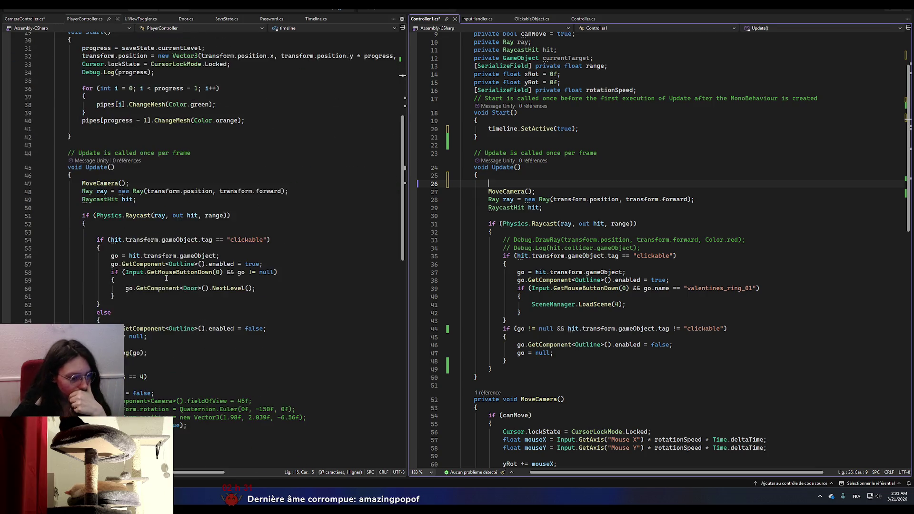
scroll(166, 278, up, 15)
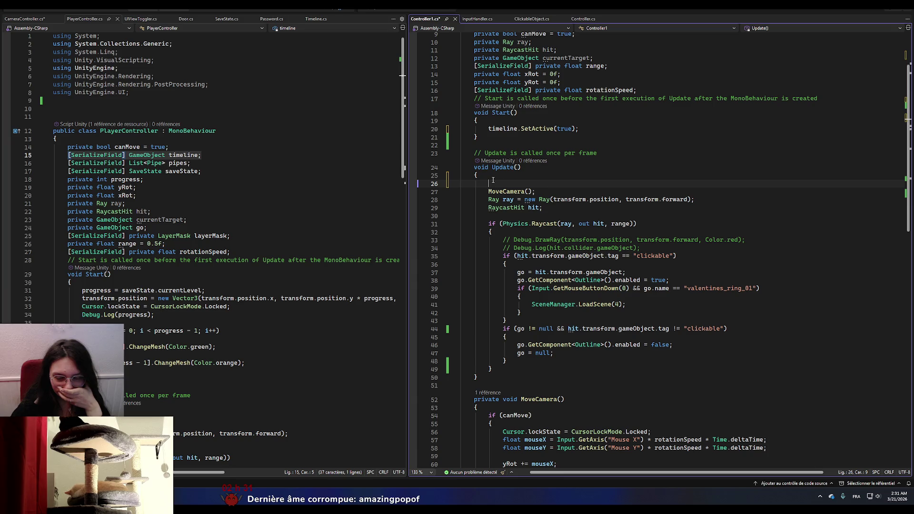
scroll(511, 219, down, 10)
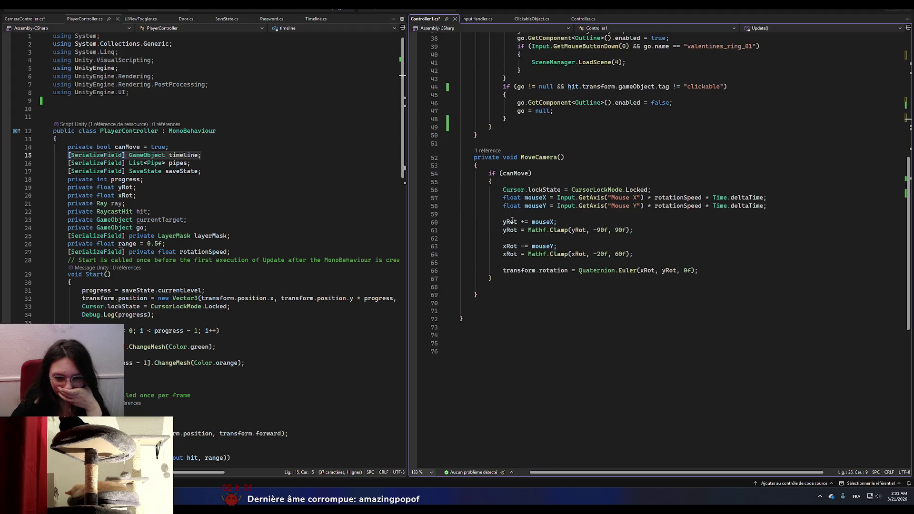
scroll(512, 219, up, 2)
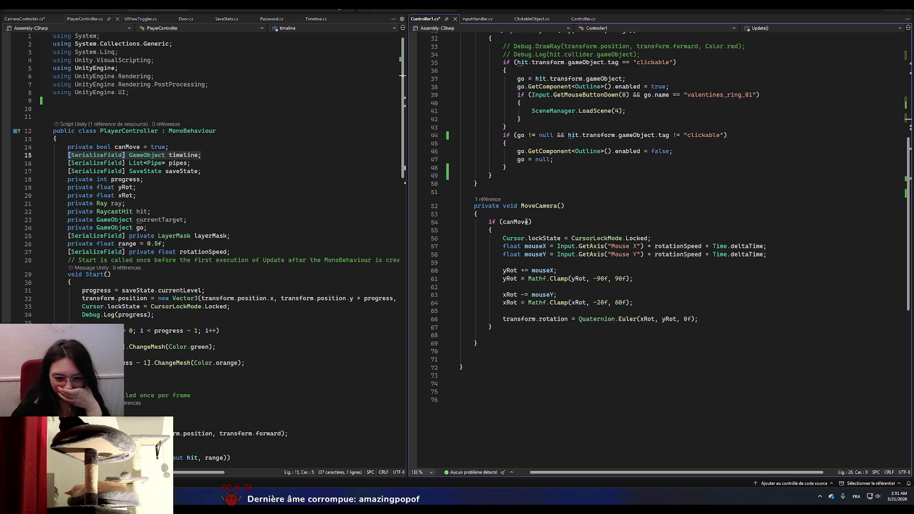
click(527, 221)
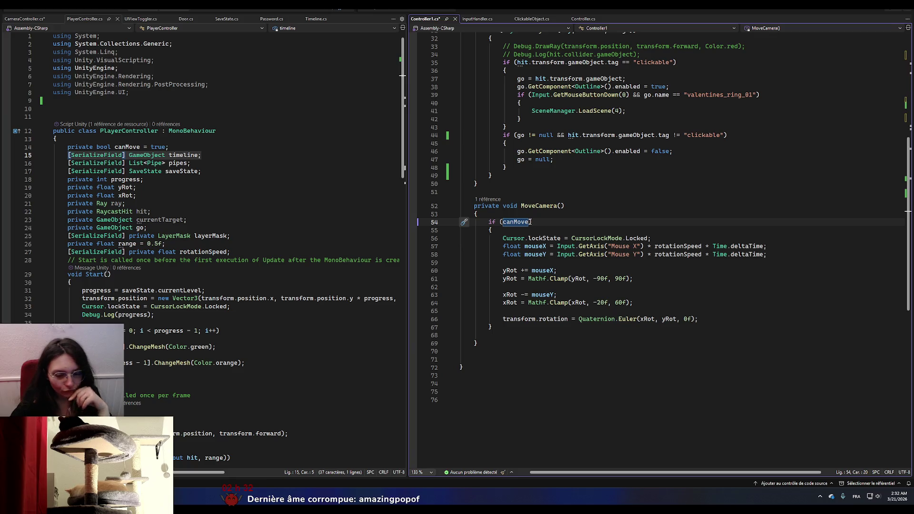
- Select the timeline.SetActive statement in Start, then switch to Unity
scroll(531, 222, up, 8)
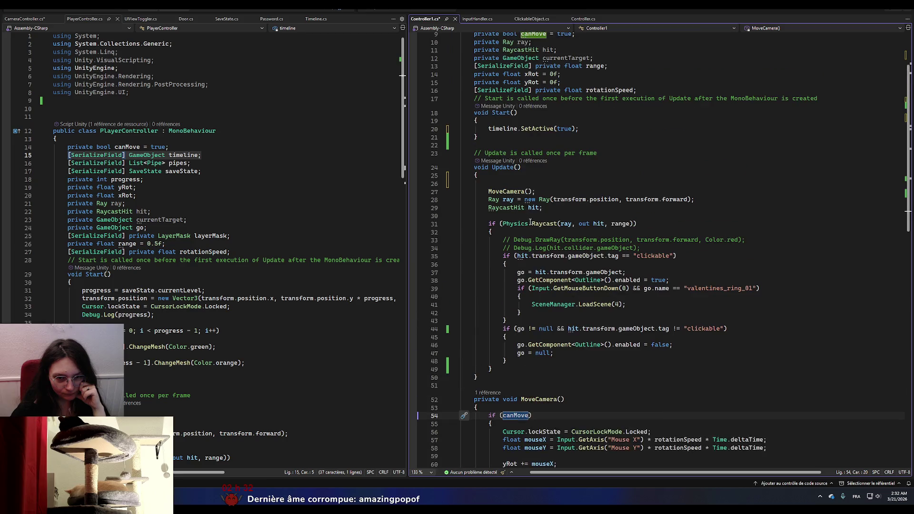
click(525, 130)
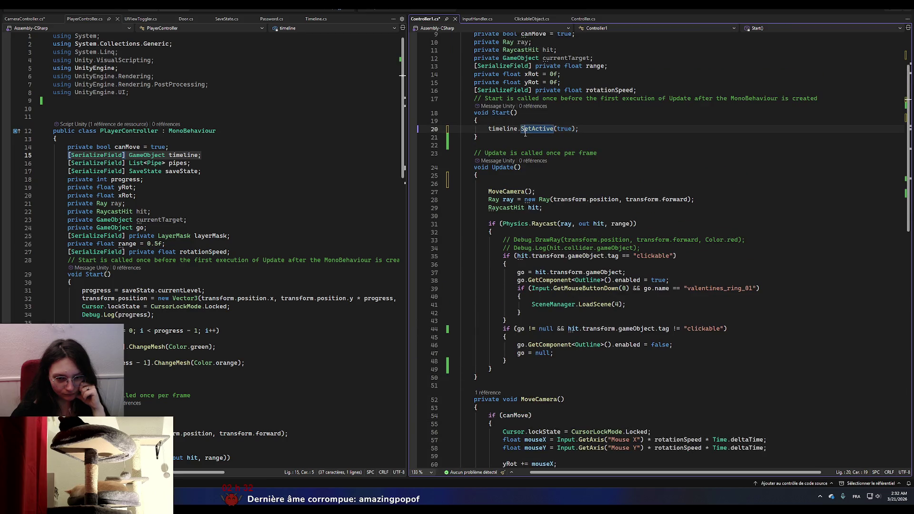
click(595, 129)
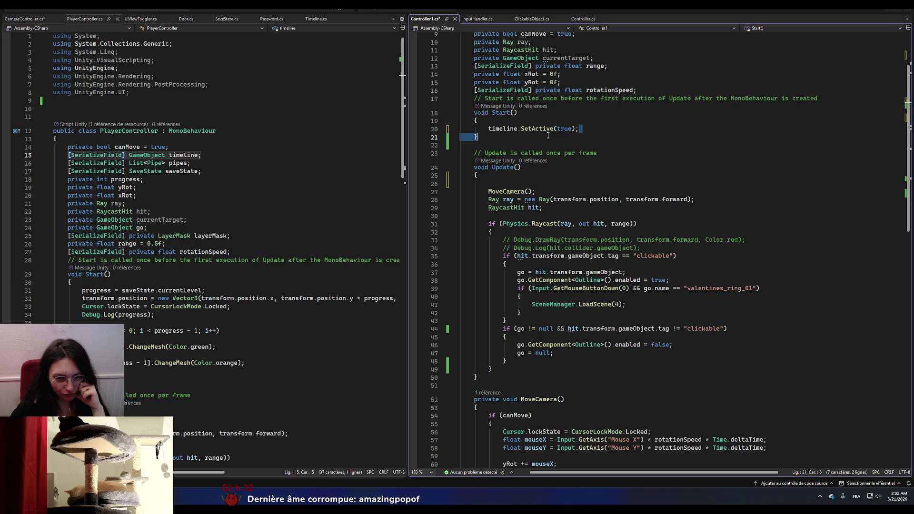
key(shift+Home)
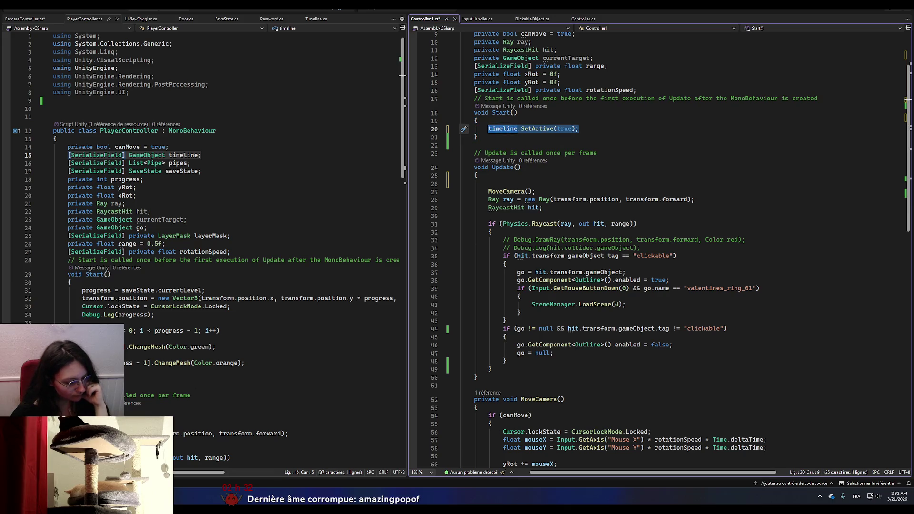
key(alt+Tab)
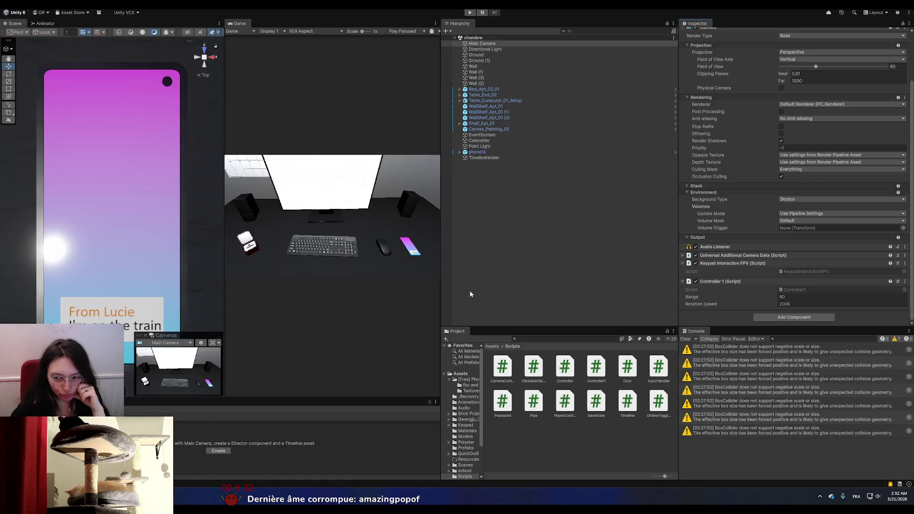
- Inspect TimelineHolder's Playable Director and Timeline, then switch back to Visual Studio
click(493, 159)
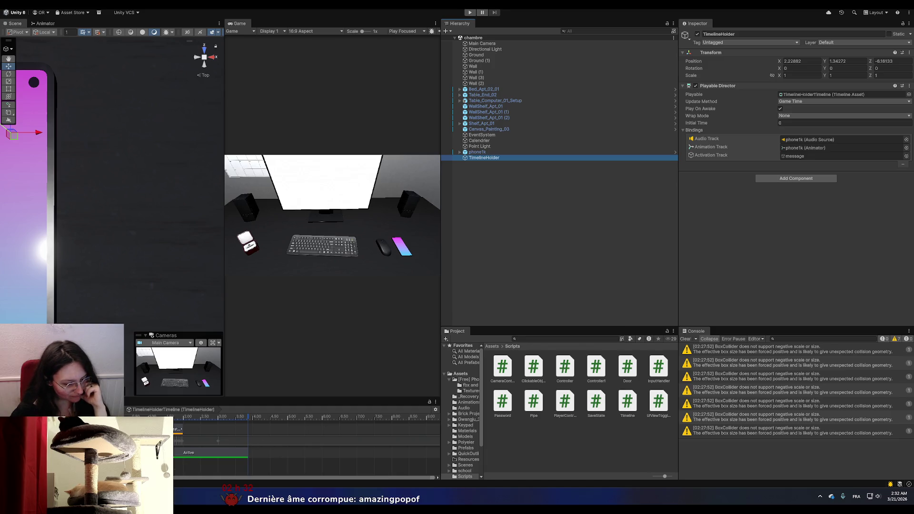
key(alt+Tab)
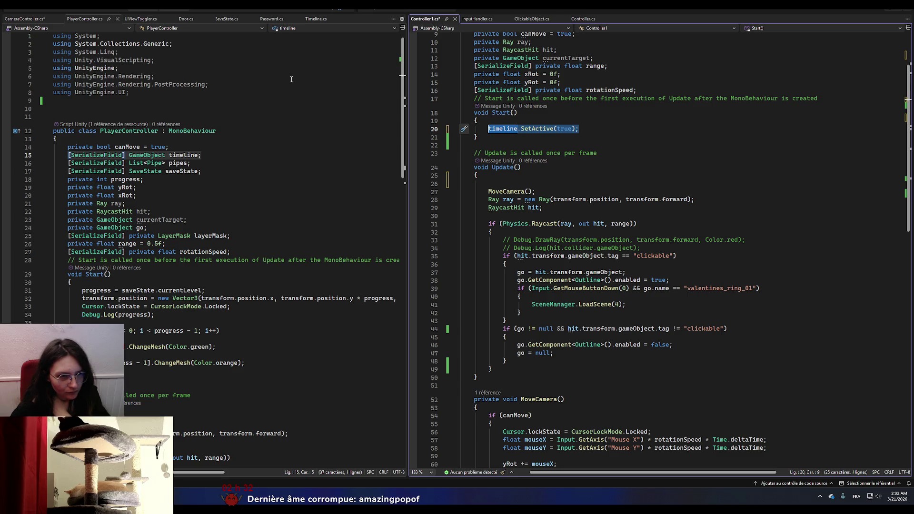
- End the timeline statement with a semicolon and review CameraController.cs beside the Controller script
click(582, 129)
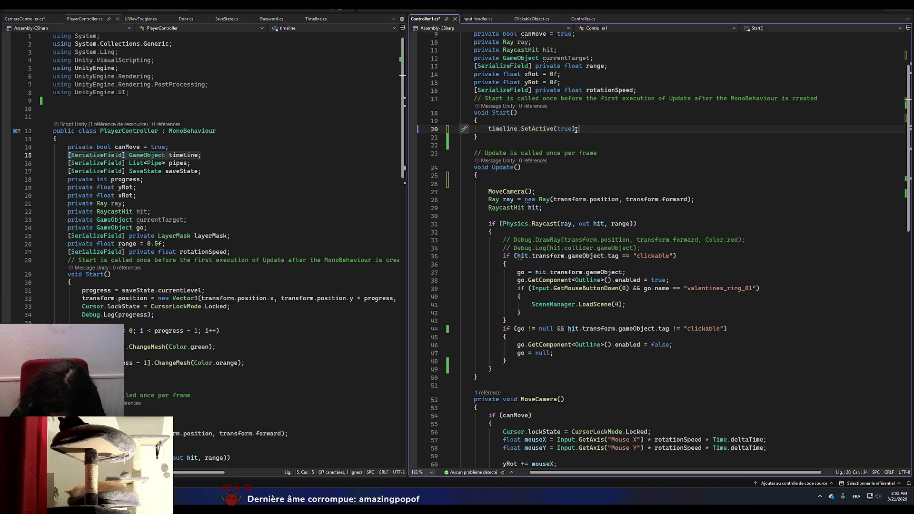
text(;)
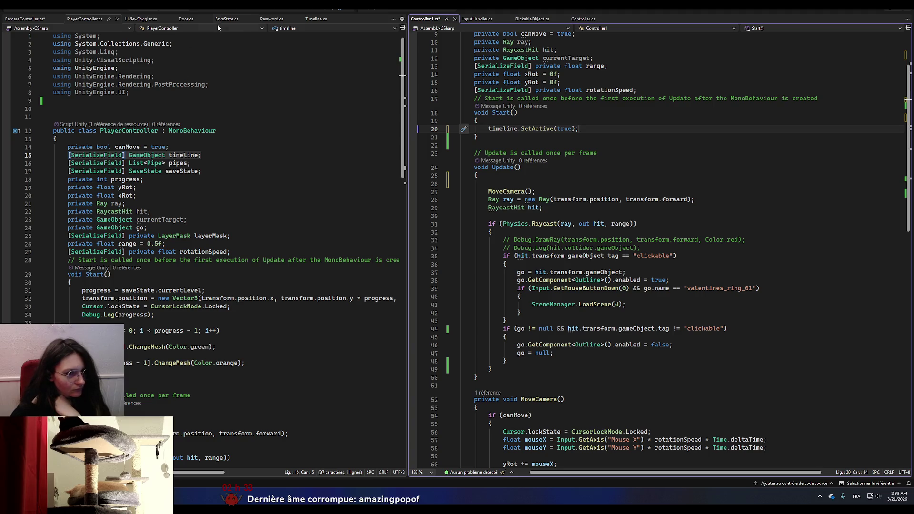
click(24, 19)
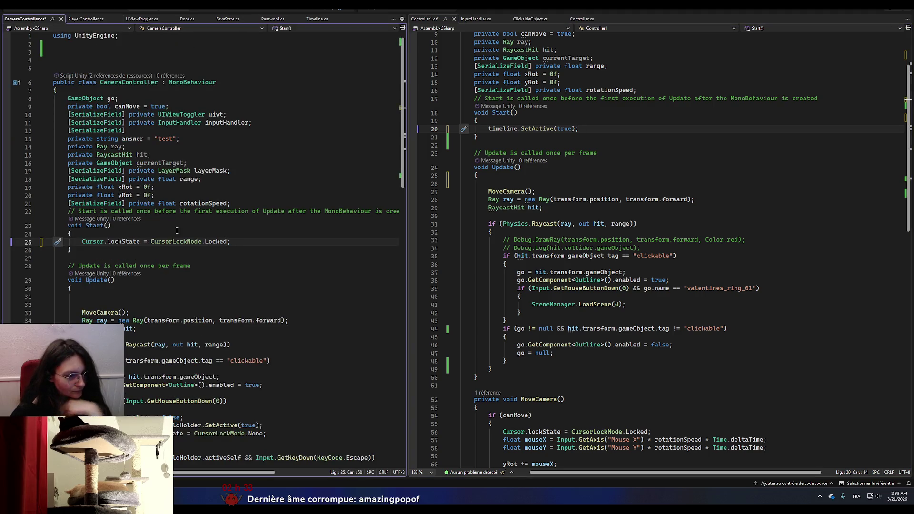
scroll(176, 230, down, 5)
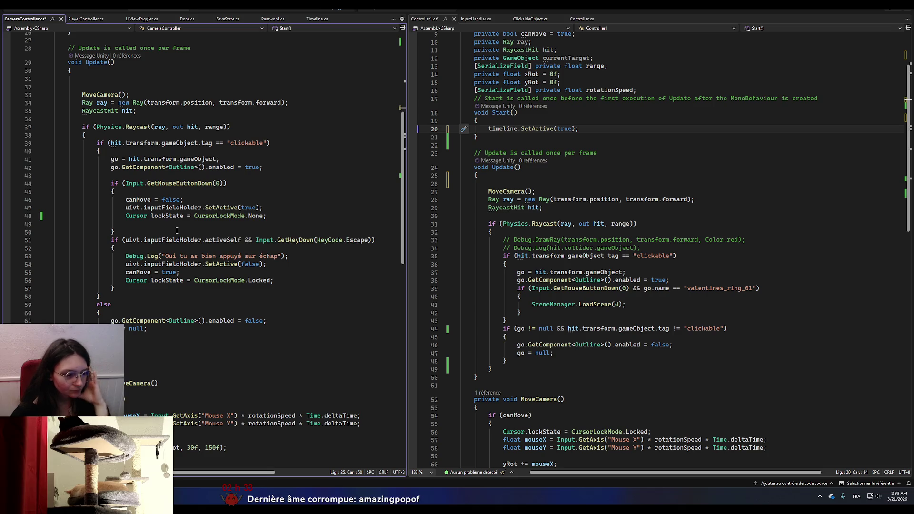
scroll(176, 230, up, 8)
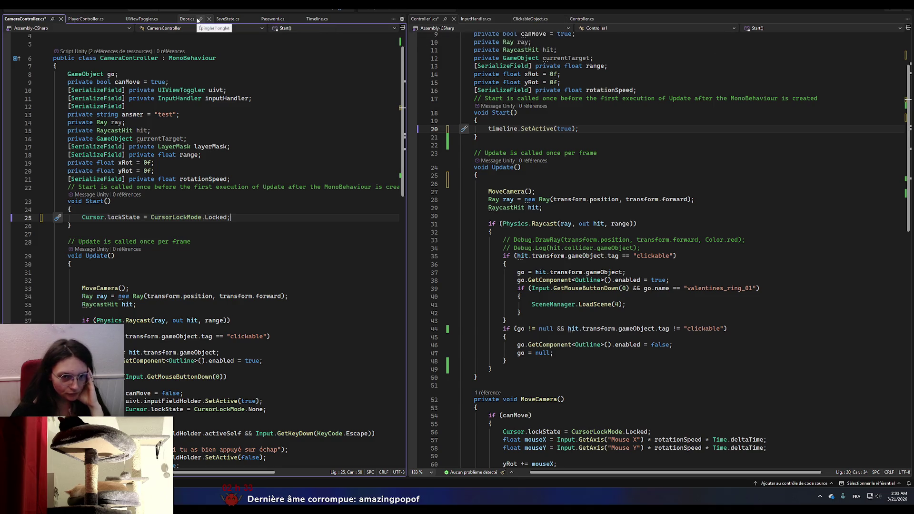
click(582, 19)
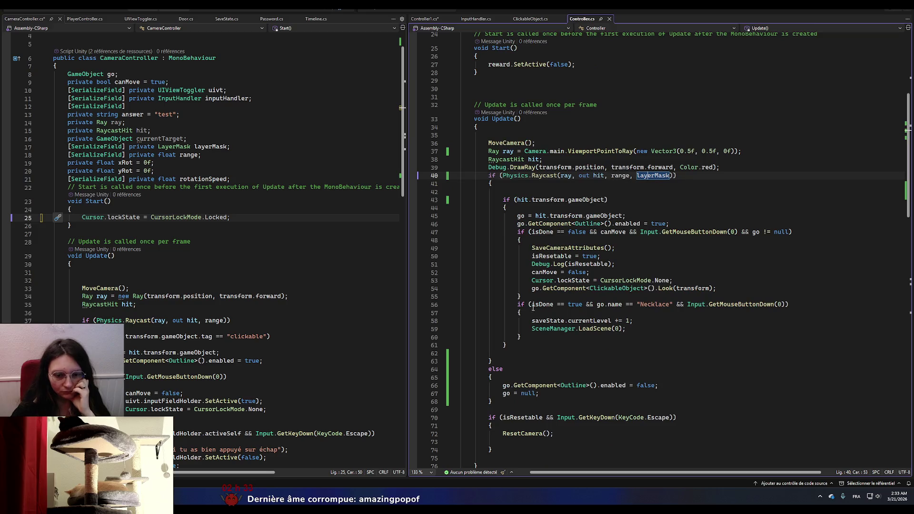
scroll(534, 311, down, 12)
scroll(534, 312, down, 6)
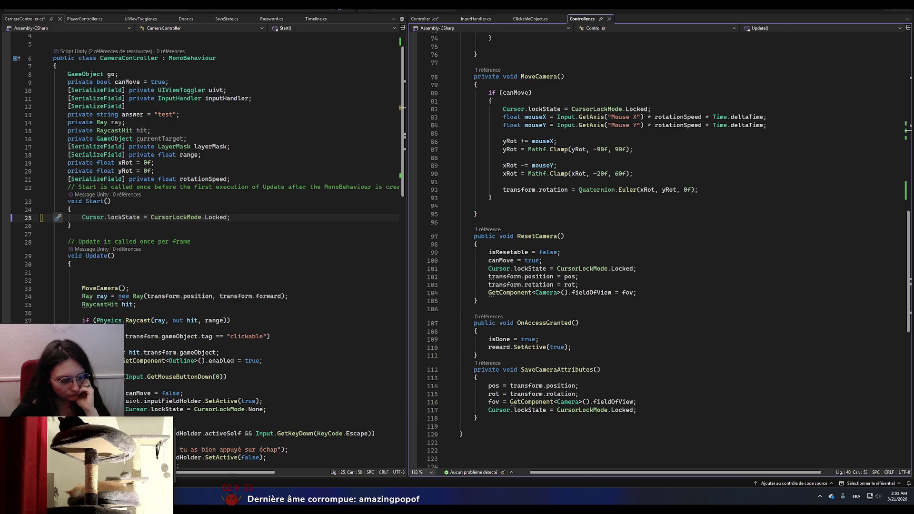
- From Unity, reopen the CameraController script and scroll through its code
key(alt+Tab)
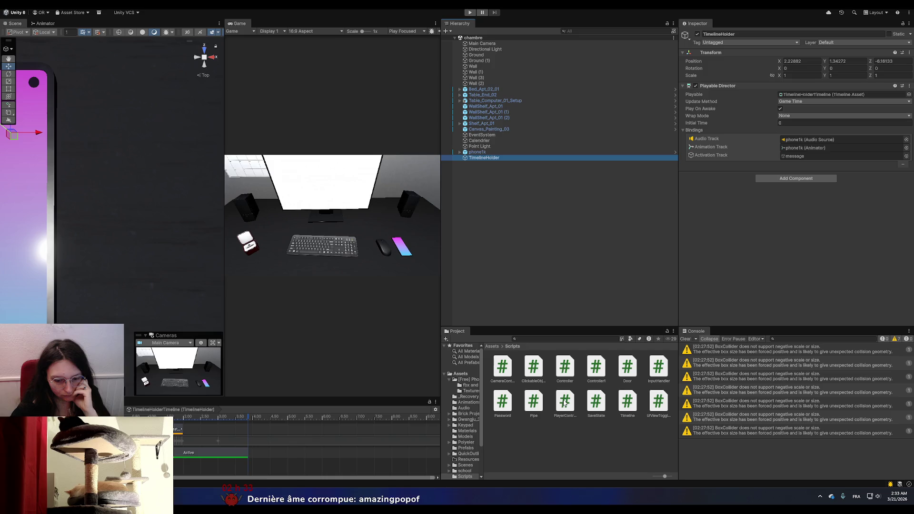
double_click(513, 372)
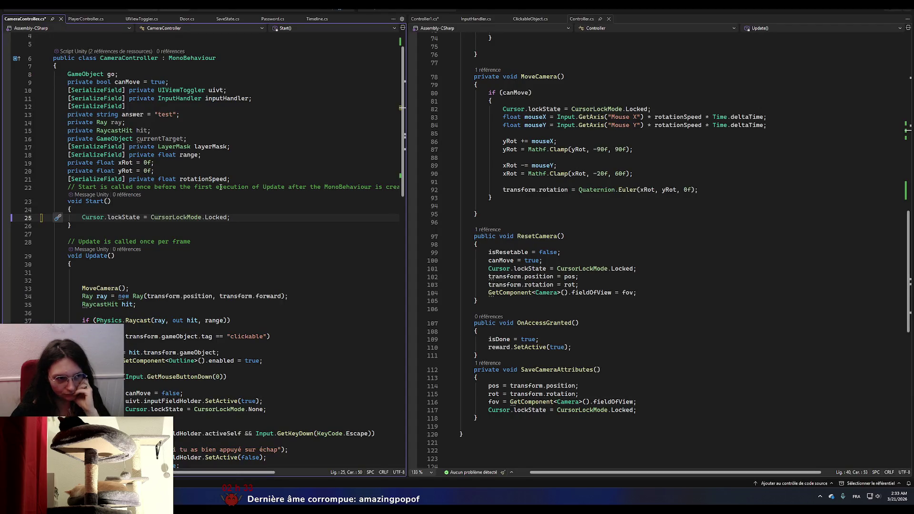
scroll(229, 236, down, 3)
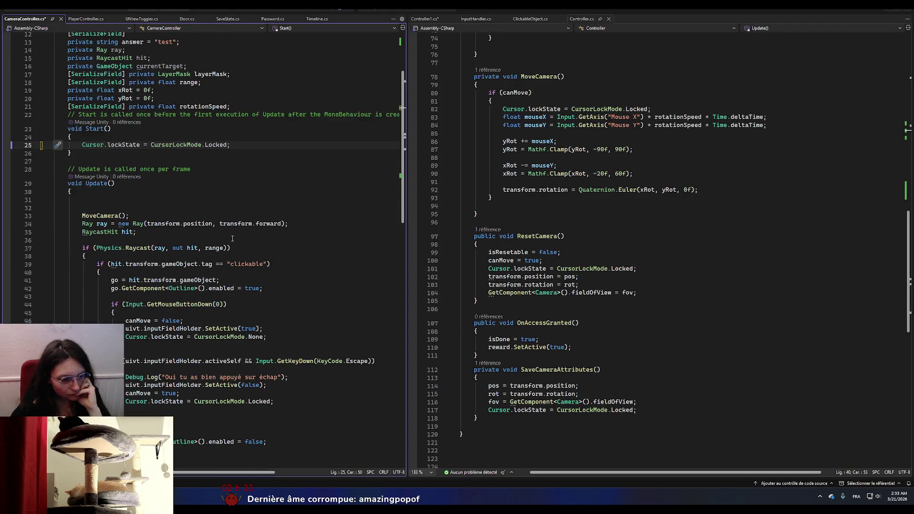
scroll(232, 238, down, 5)
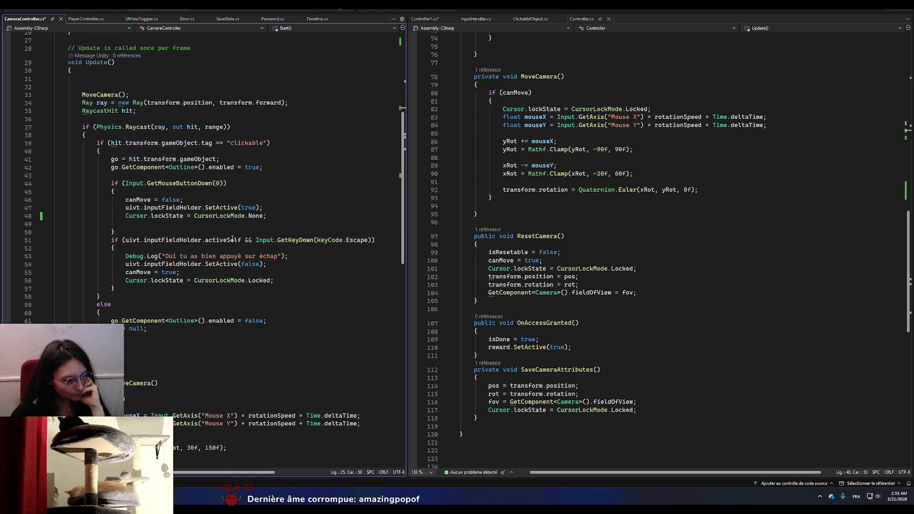
scroll(232, 239, up, 3)
scroll(232, 238, up, 4)
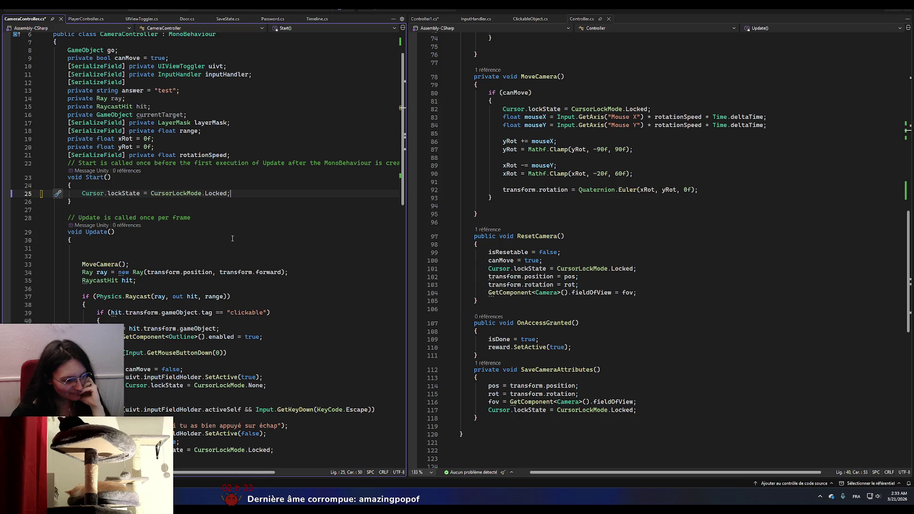
scroll(232, 238, up, 2)
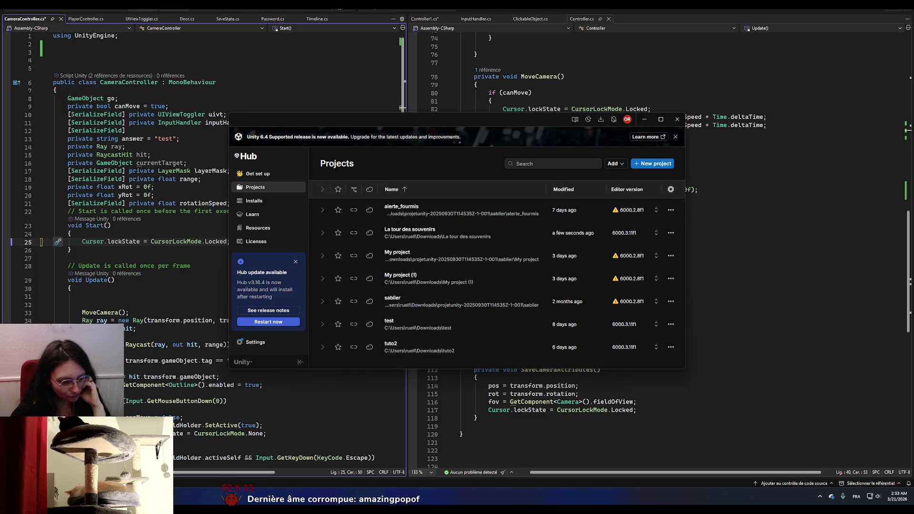
key(alt+Tab)
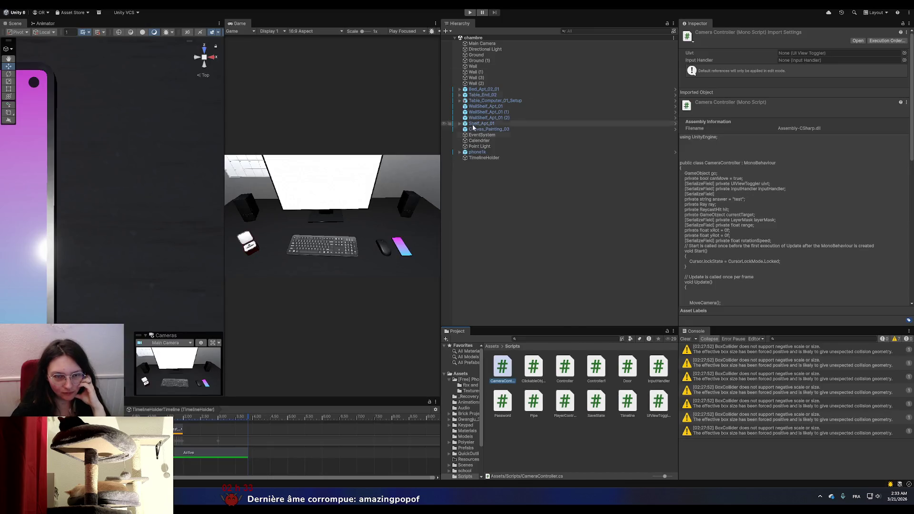
- Open the 02_GeungnakgangStation scene from Assets > Scenes
click(460, 374)
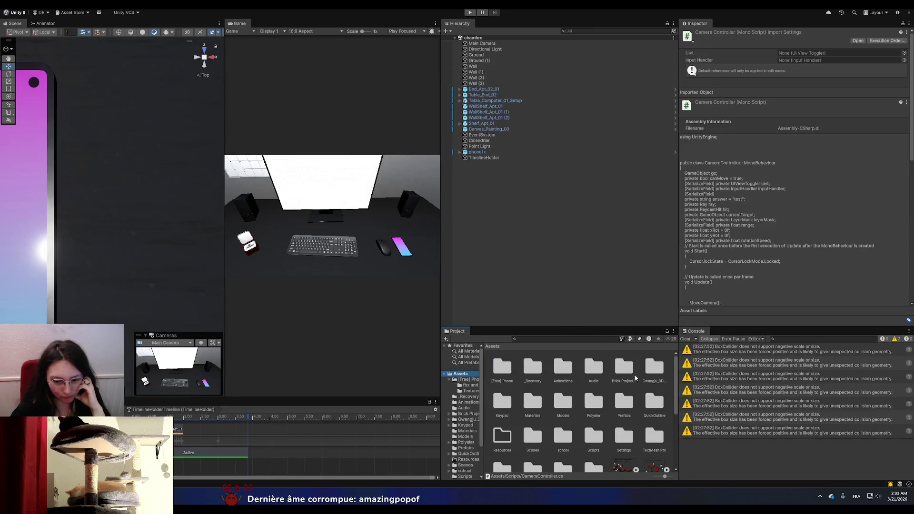
scroll(628, 385, down, 1)
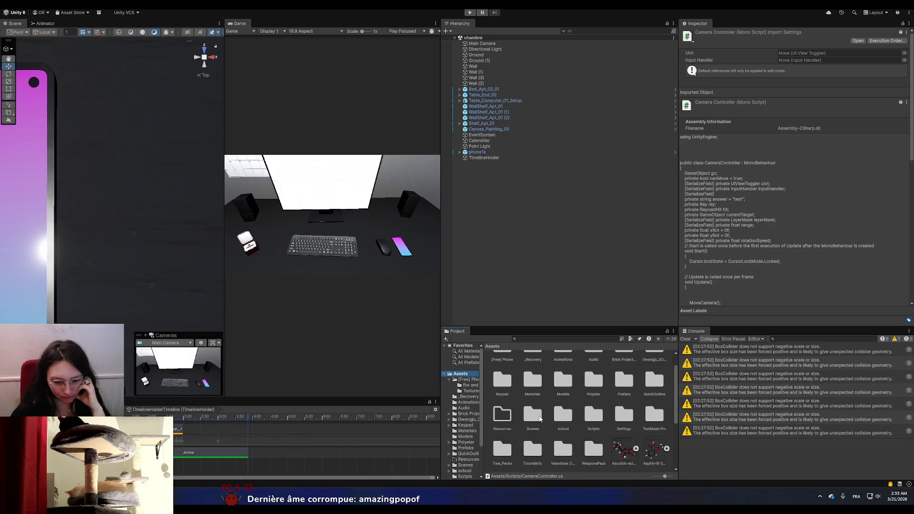
double_click(533, 417)
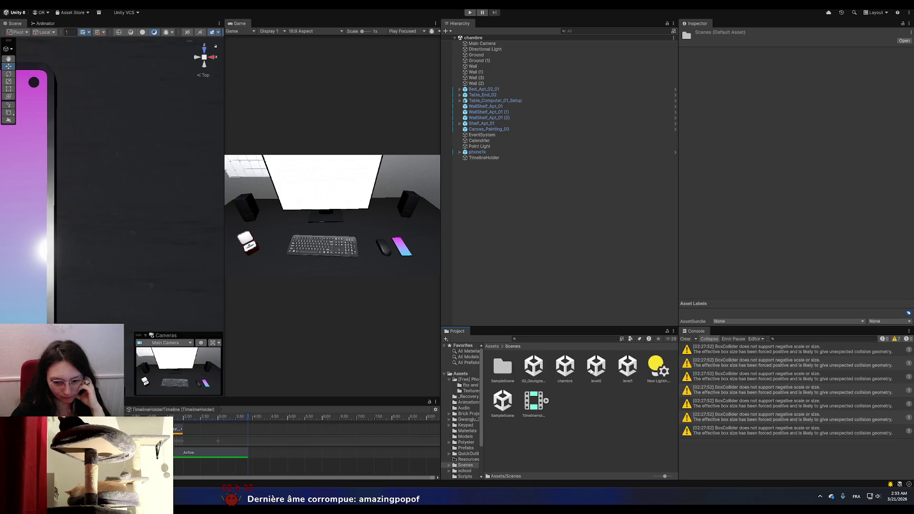
double_click(540, 362)
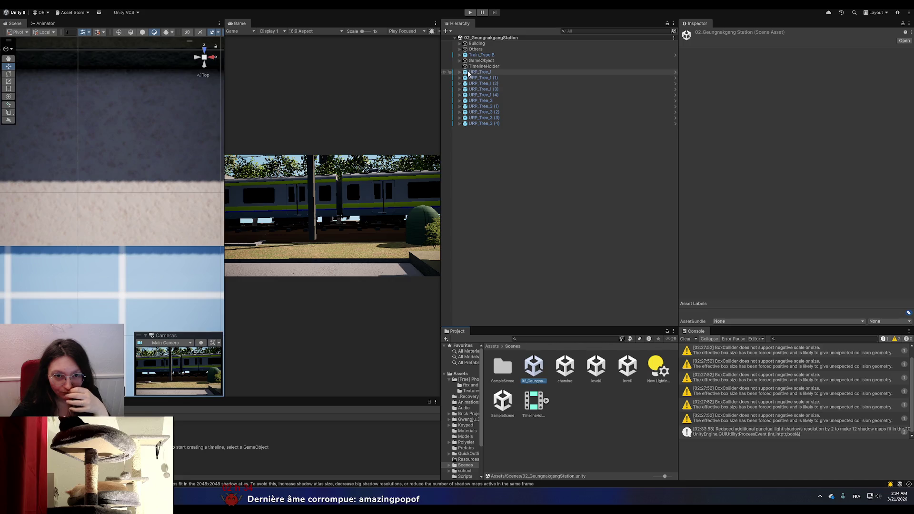
- Expand GameObject's mixamorig Hips, Spine and Spine1 bones down to Spine2 in the Hierarchy
click(459, 61)
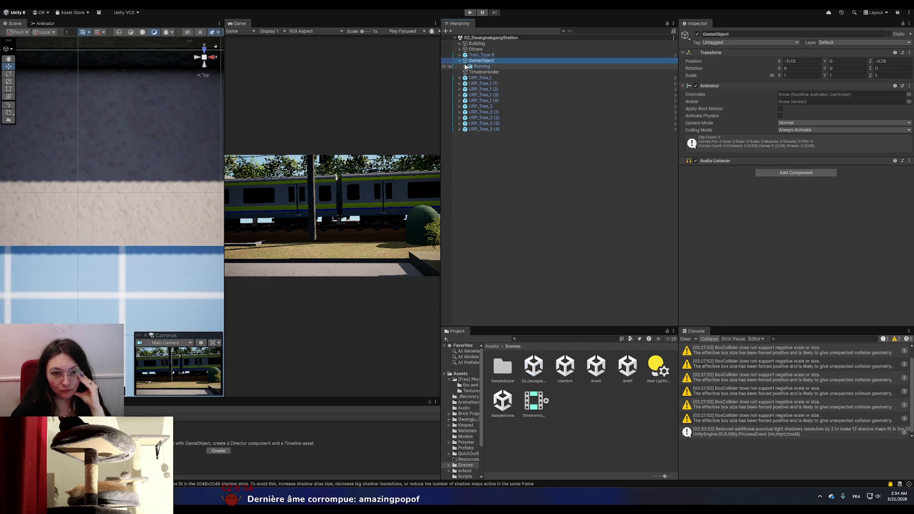
click(459, 61)
click(469, 84)
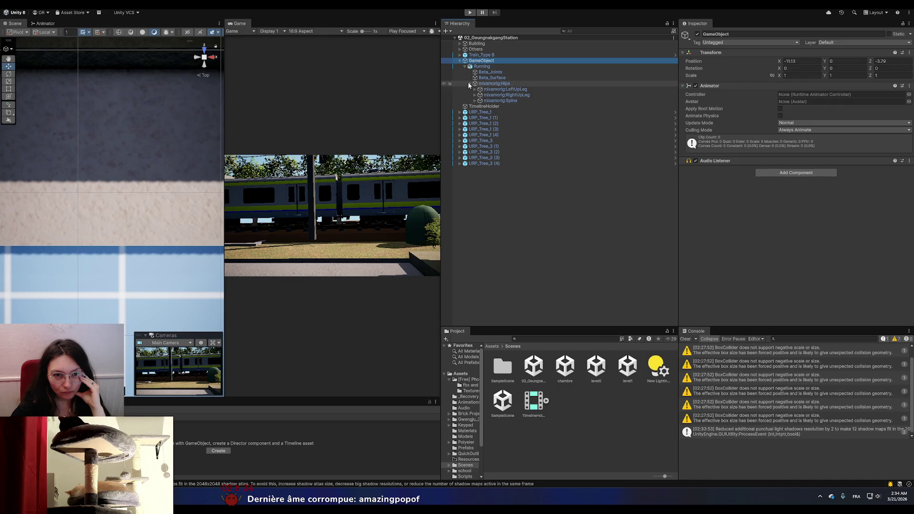
click(474, 101)
click(480, 106)
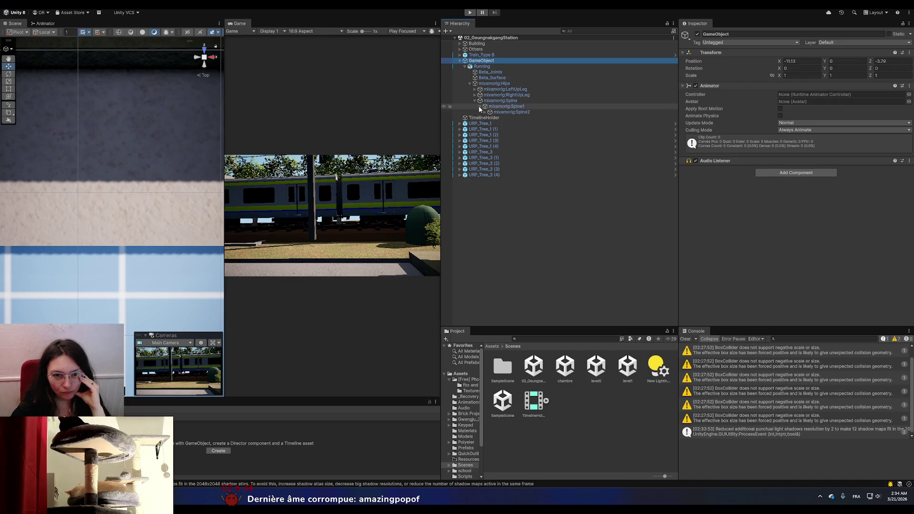
click(484, 112)
- Filter the Hierarchy for 'came' to inspect Main Camera, then clear it and select TimelineHolder
click(598, 32)
text(c)
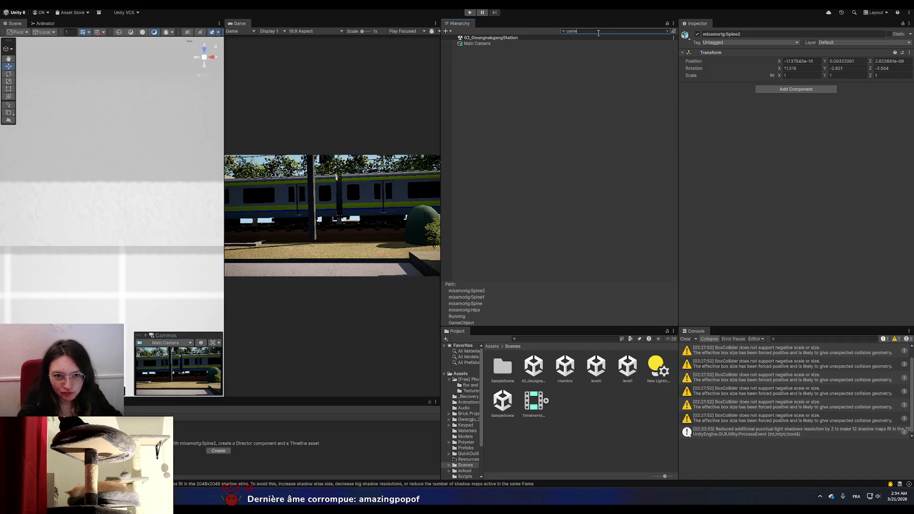
text(ame)
click(504, 44)
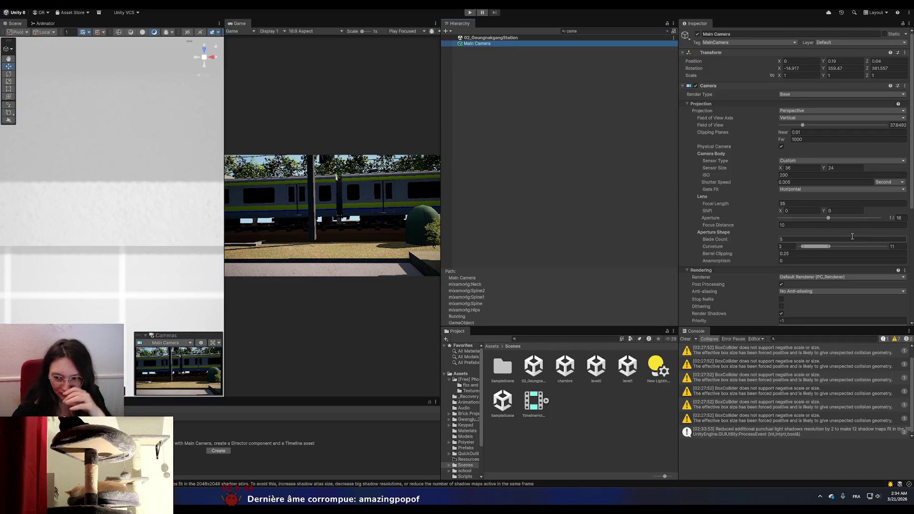
scroll(781, 224, down, 10)
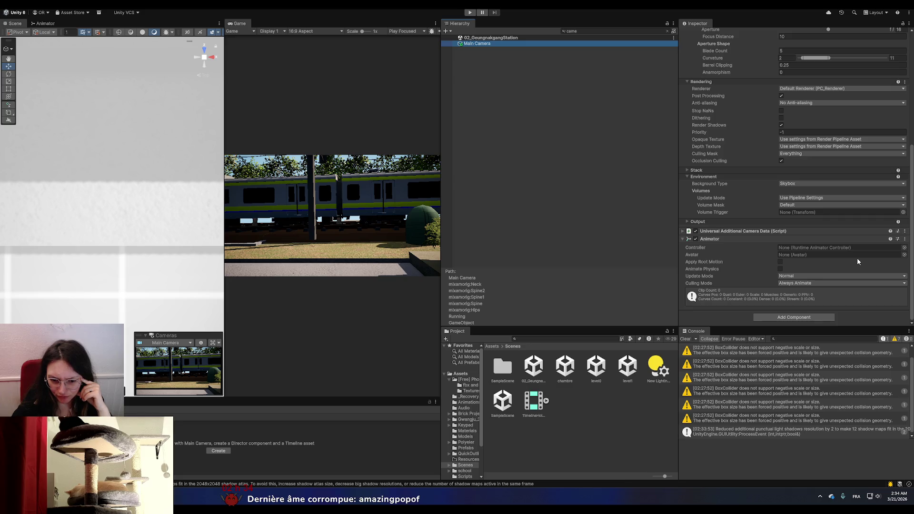
scroll(858, 261, up, 8)
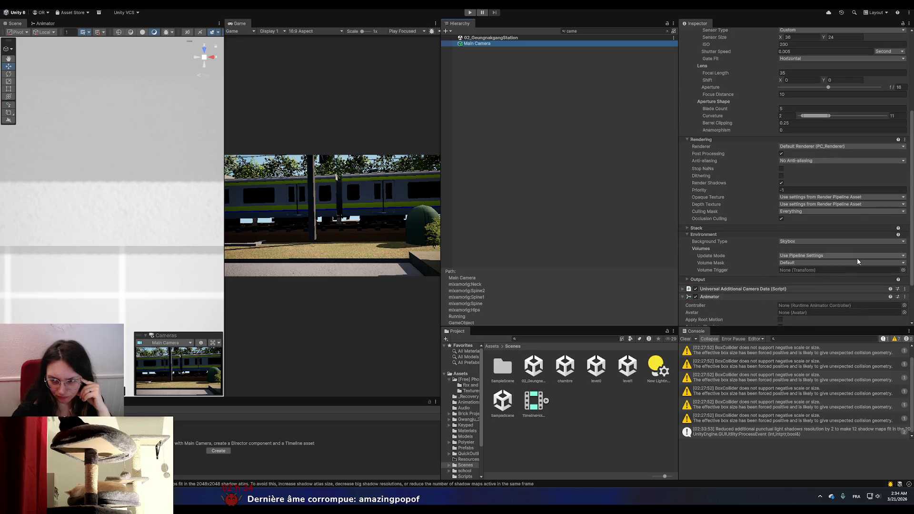
click(667, 30)
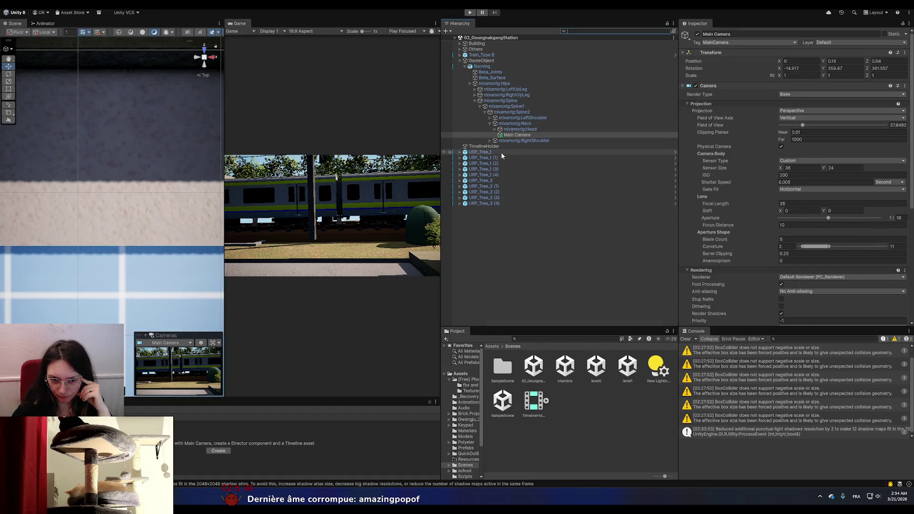
click(490, 146)
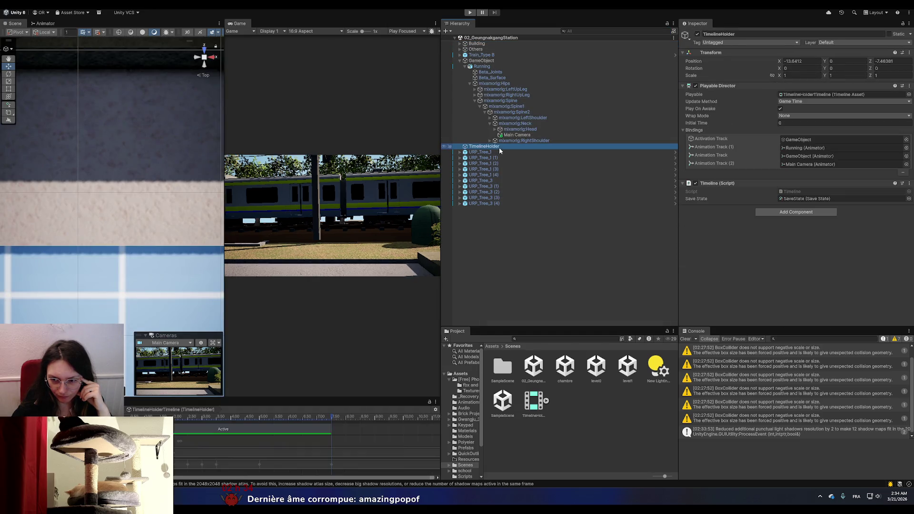
- Open TimelineHolder's Timeline script in Visual Studio from its Script field
double_click(792, 192)
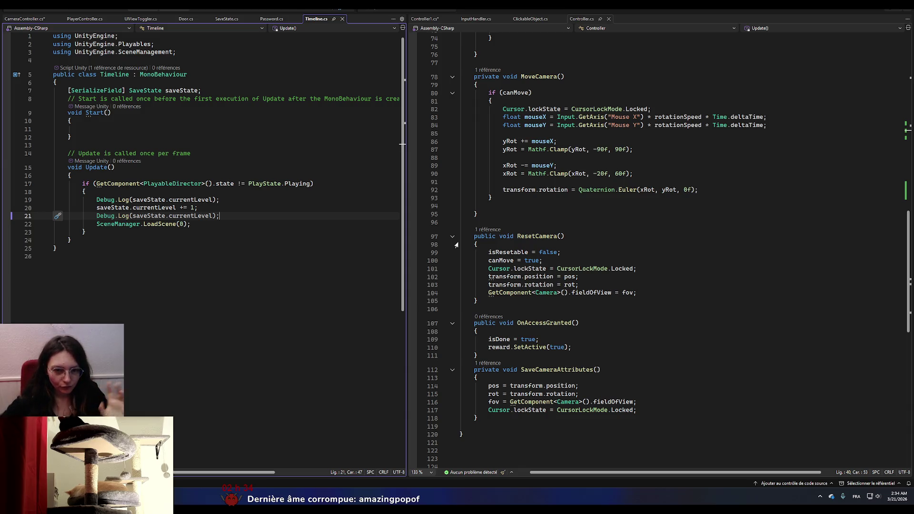
scroll(499, 180, up, 4)
scroll(500, 179, up, 20)
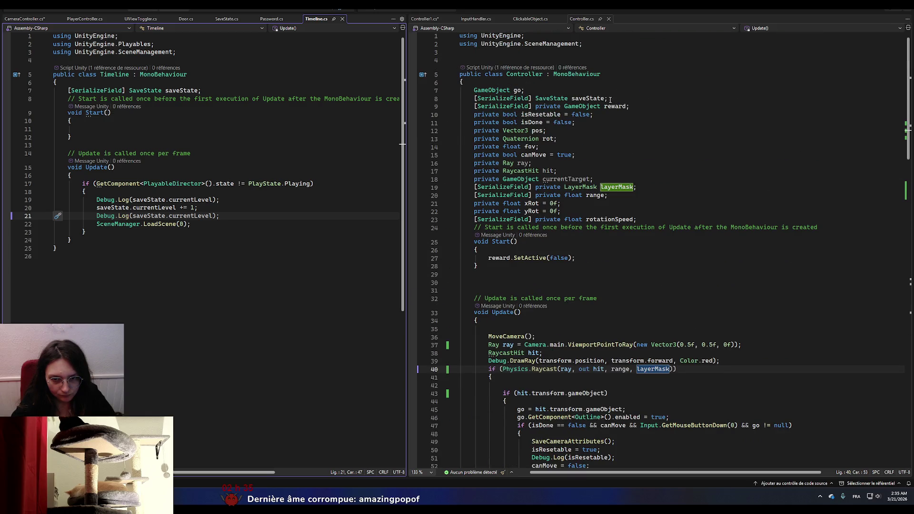
double_click(564, 155)
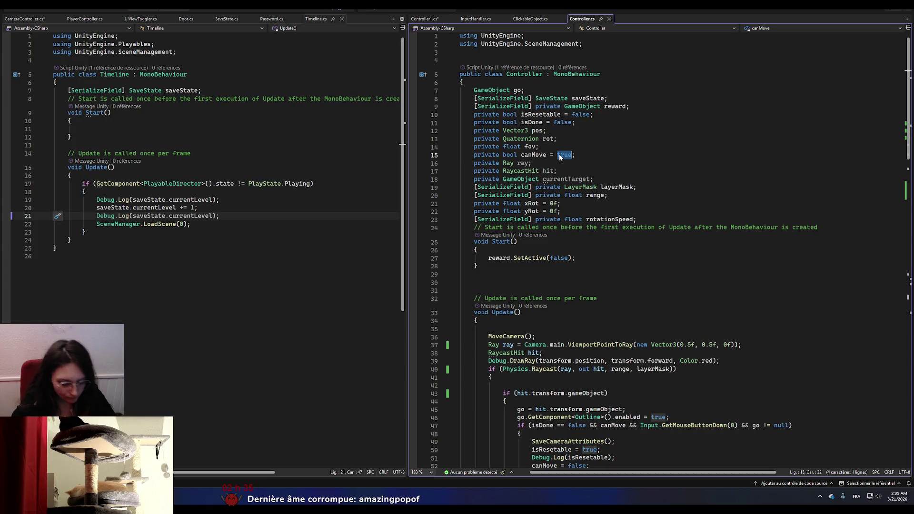
text(false)
drag(584, 257, 490, 259)
click(490, 266)
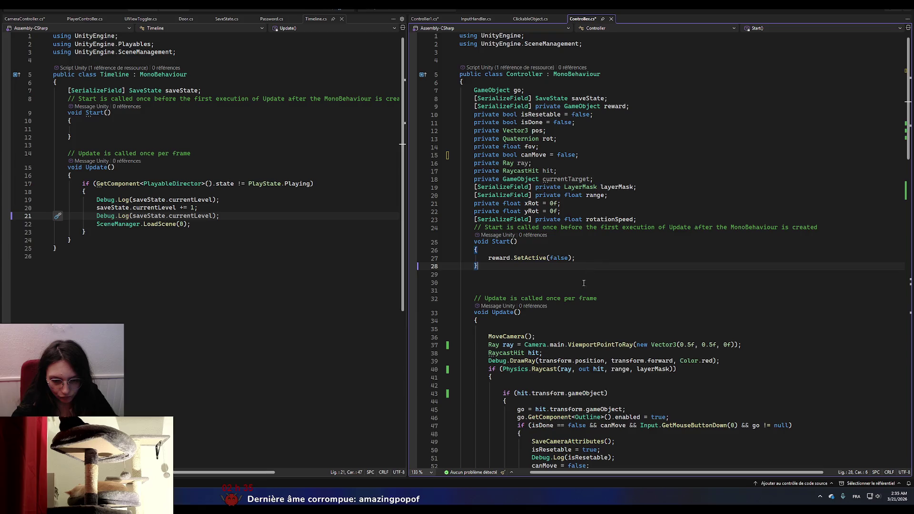
scroll(509, 276, down, 3)
scroll(527, 291, up, 3)
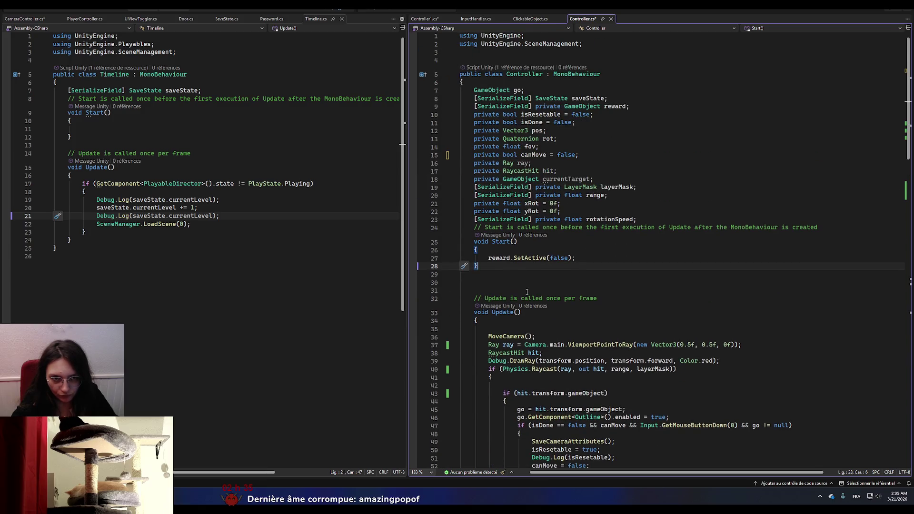
key(ctrl+z)
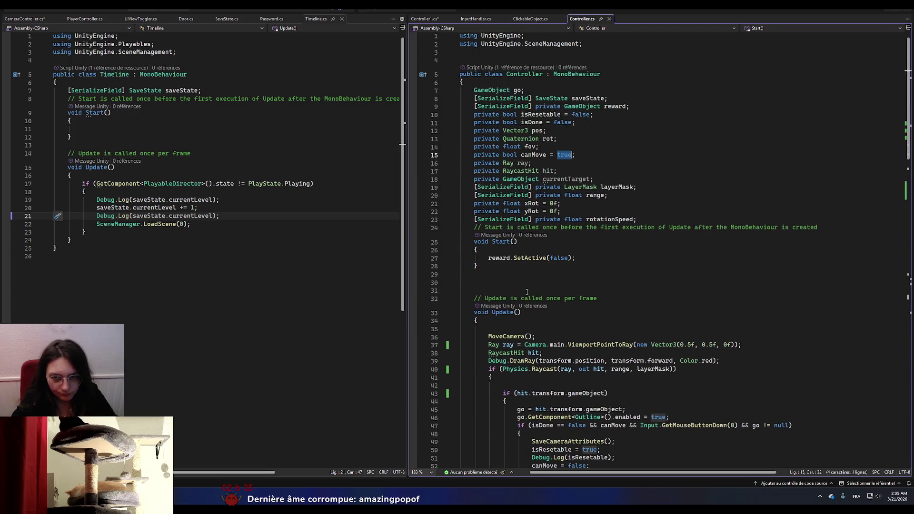
scroll(527, 291, down, 20)
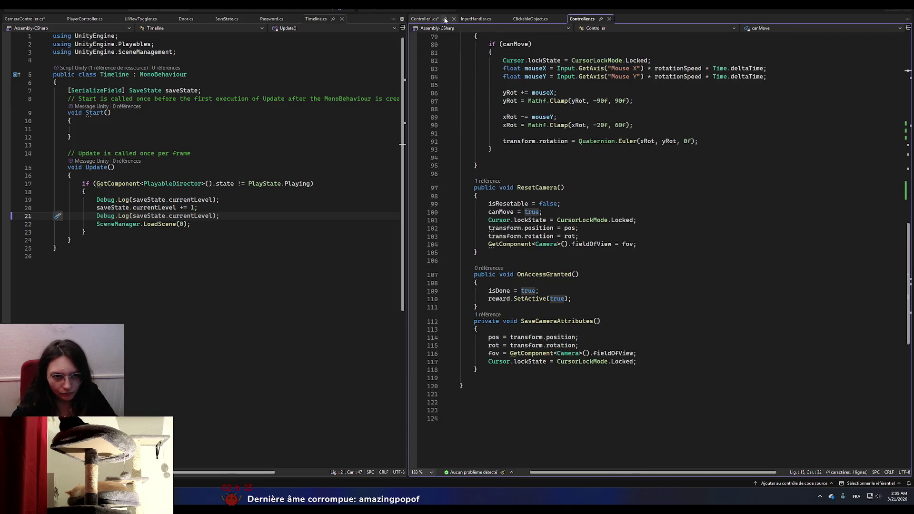
- In Controller1.cs, delete timeline.SetActive(true) from Start and set canMove to false
click(428, 18)
scroll(552, 293, up, 3)
scroll(552, 293, down, 8)
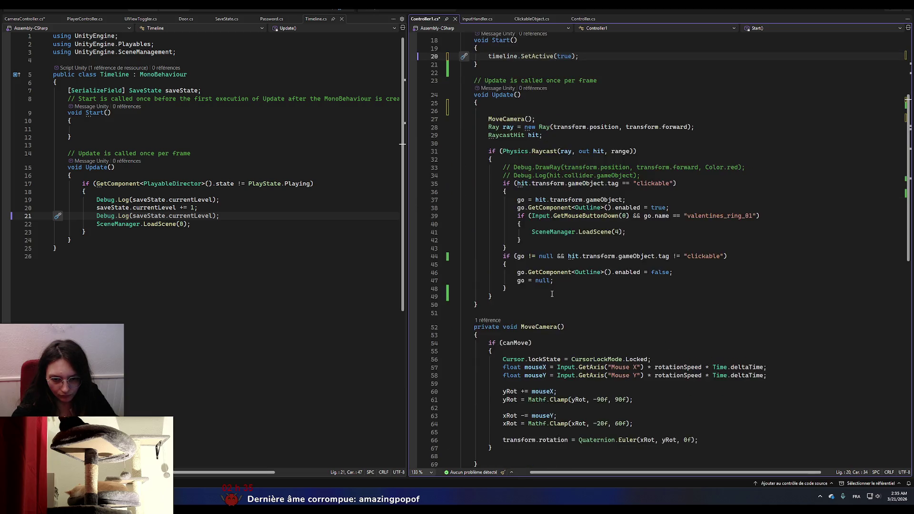
scroll(552, 294, up, 8)
drag(579, 201, 488, 201)
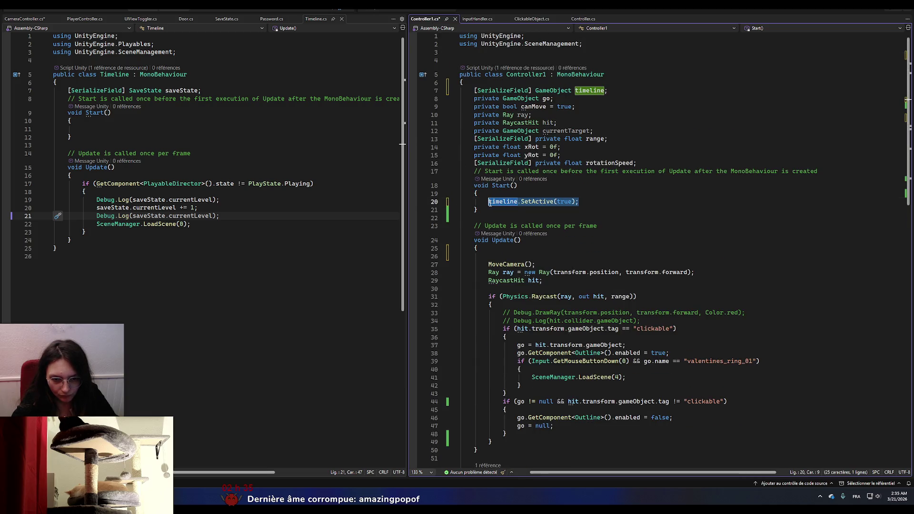
key(BackSpace)
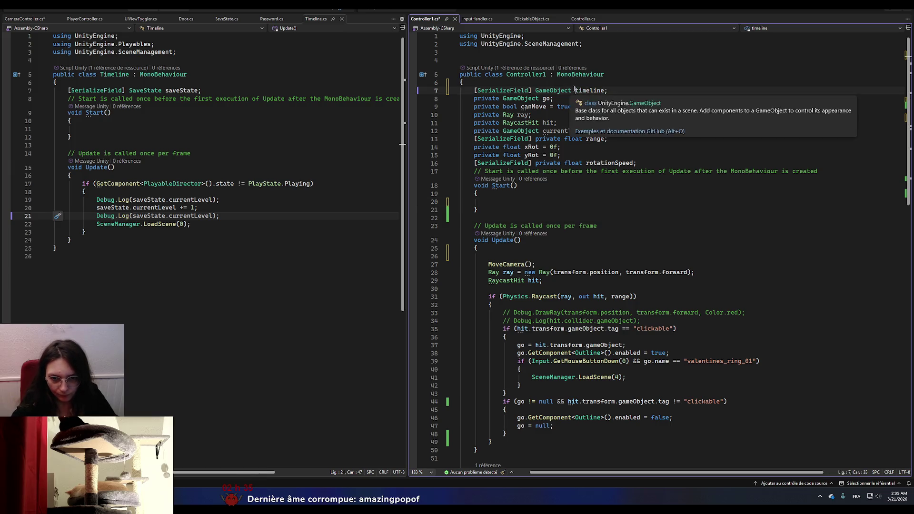
double_click(564, 106)
text(fa)
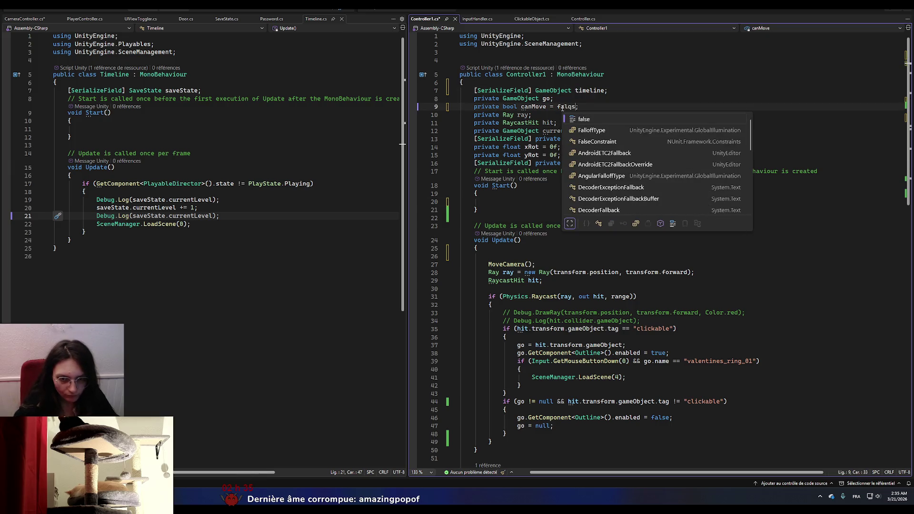
text(lse)
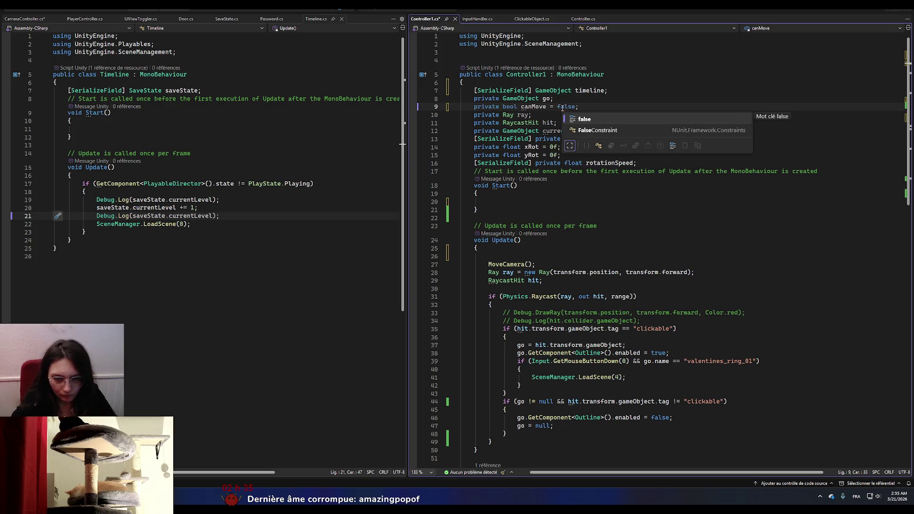
- Start an if in Update using the PlayableDirector not-playing condition copied from Timeline.cs
click(528, 256)
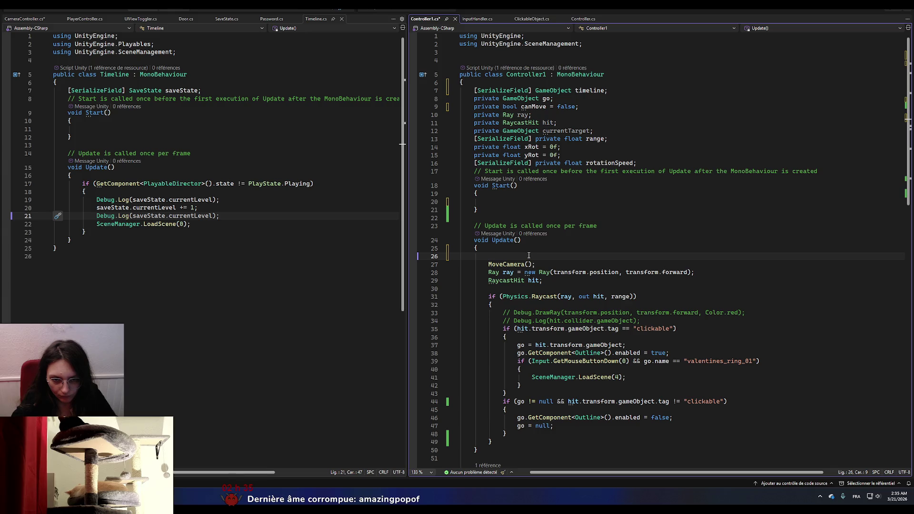
text(if)
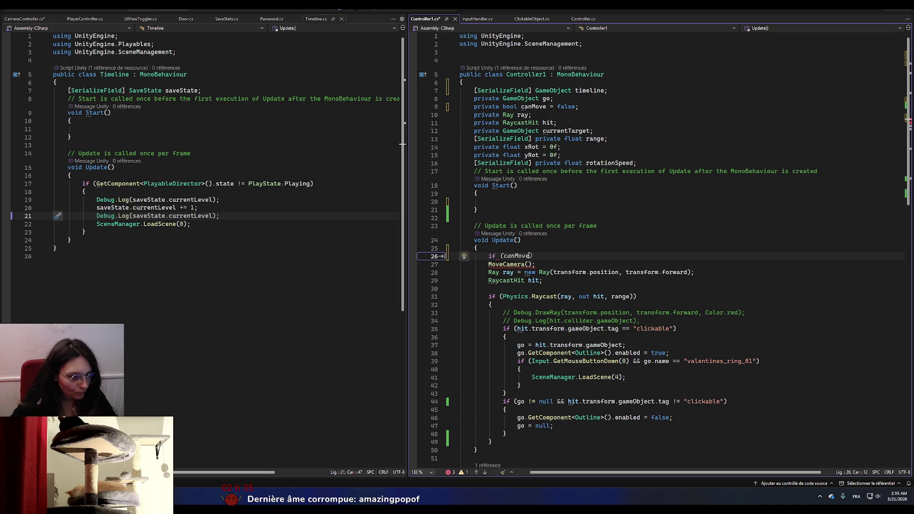
drag(94, 184, 314, 184)
text((GetComponent<PlayableDirector>().state != PlayState.Playing))
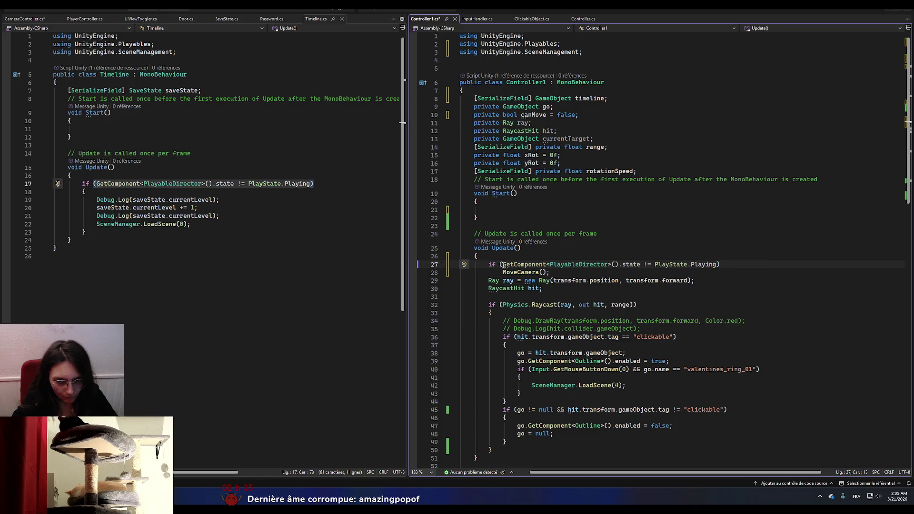
- Prefix the if condition with 'timeline.' and give it a brace block
click(577, 98)
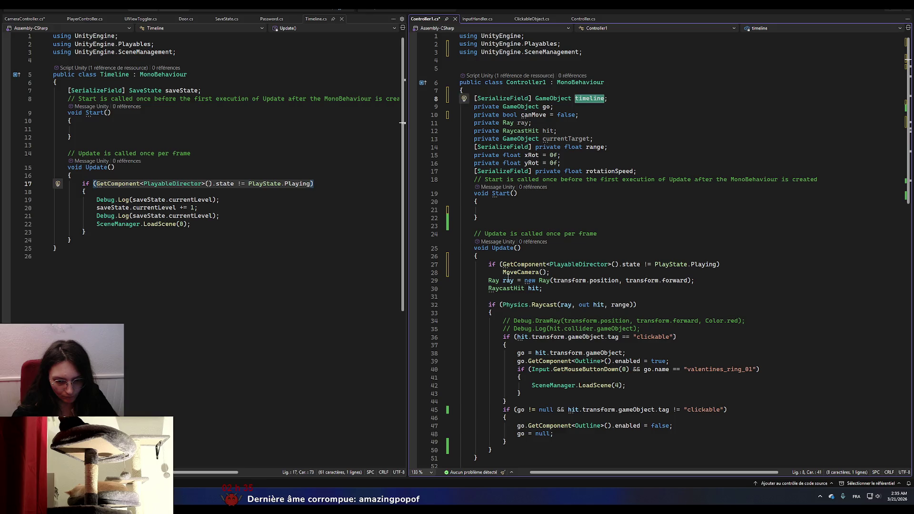
click(501, 265)
text(timeline.layer)
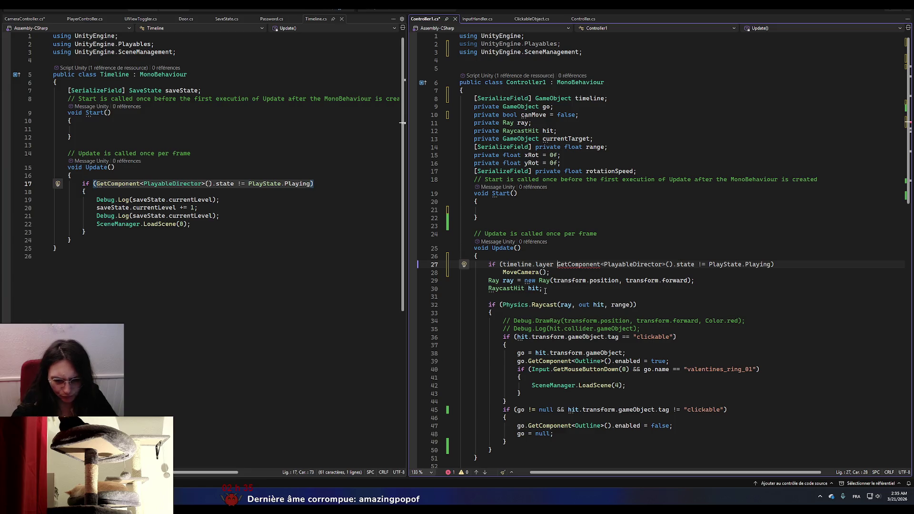
key(BackSpace)
key(BackSpace)
key(BackSpace)
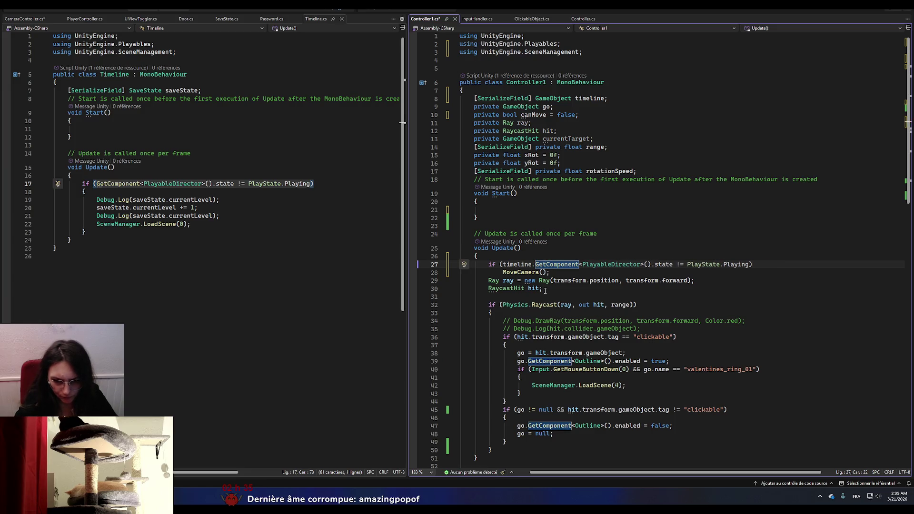
click(834, 222)
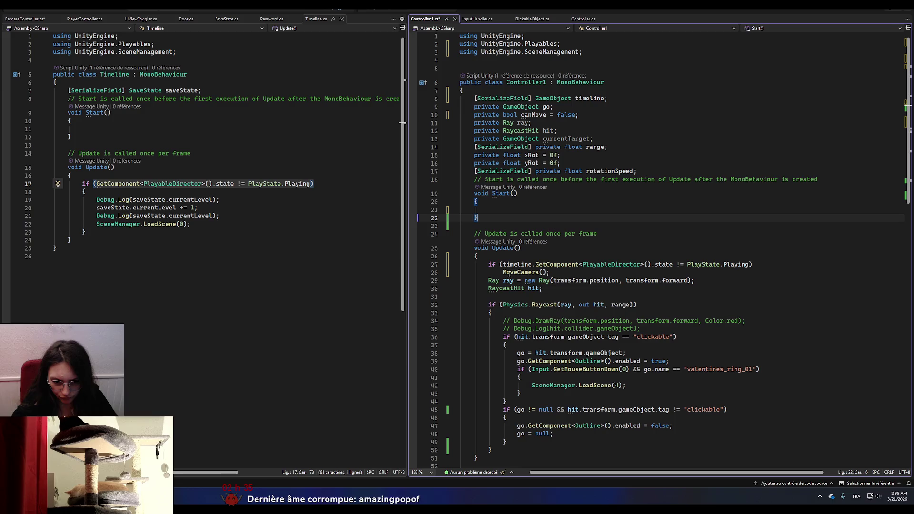
click(771, 264)
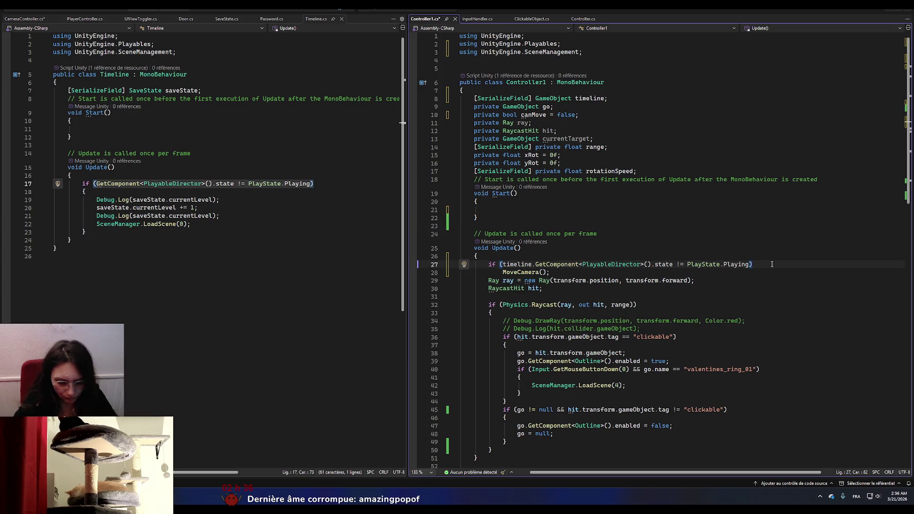
text({)
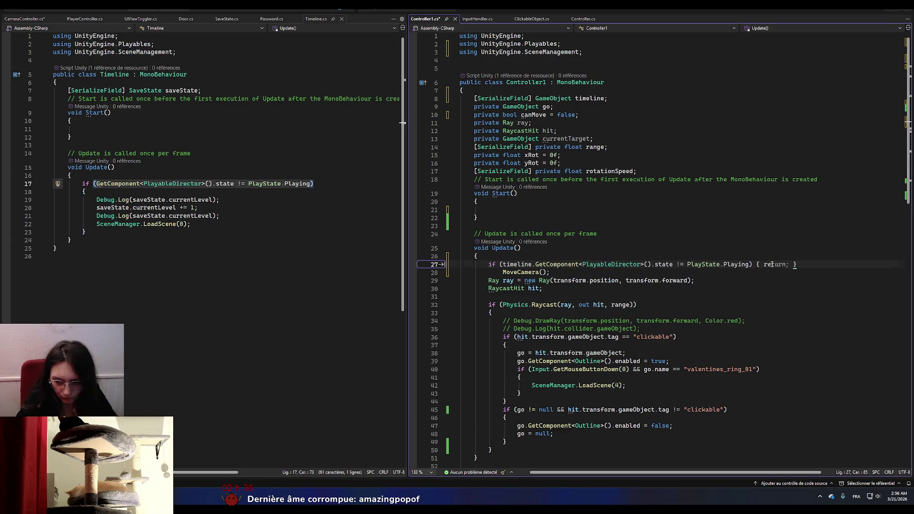
key(Return)
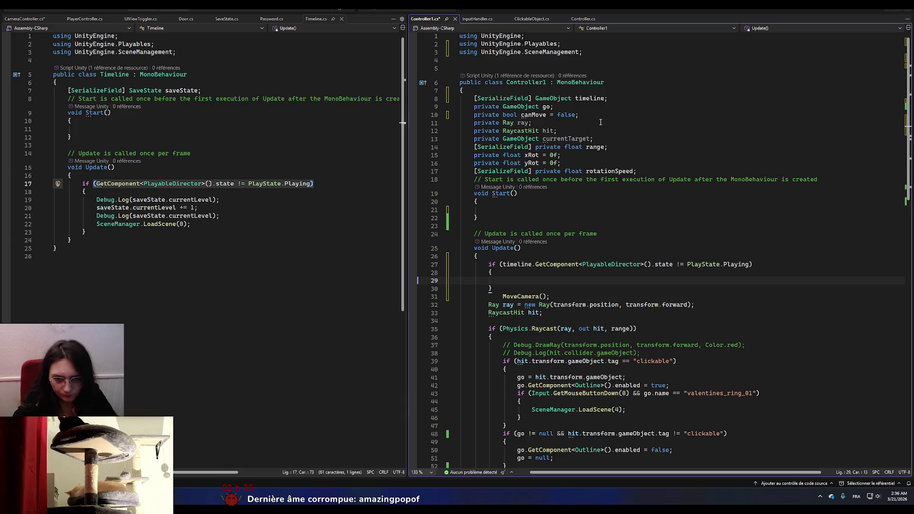
- Add 'canMove = true;' inside the new if block
drag(577, 116, 521, 117)
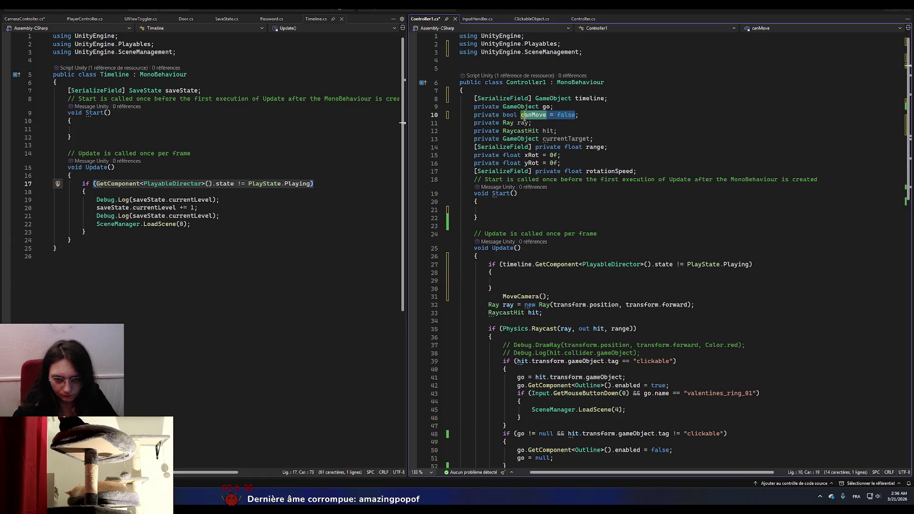
key(ctrl+c)
click(505, 280)
key(ctrl+v)
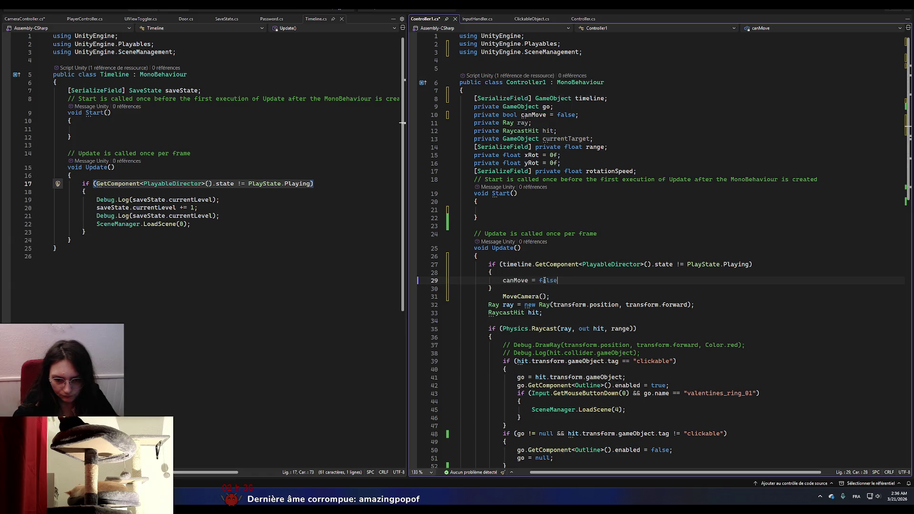
double_click(548, 281)
text(true;)
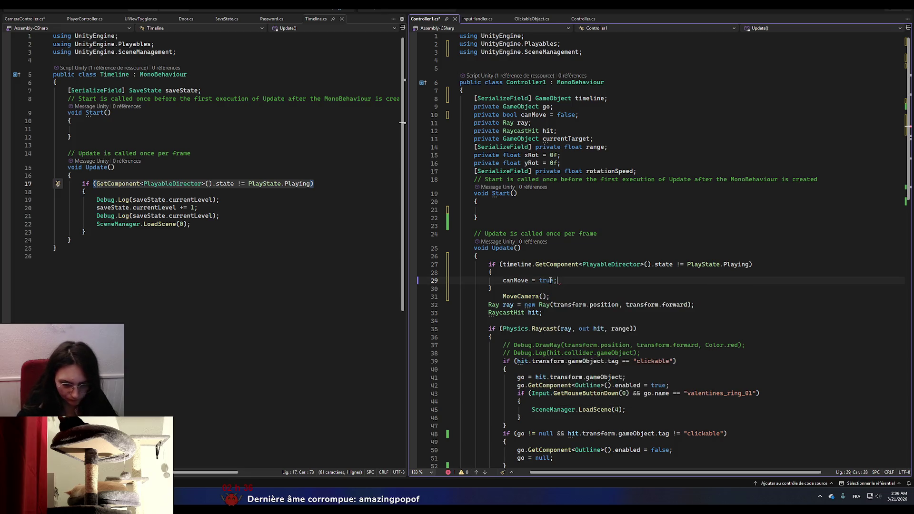
key(Down)
key(Down)
key(Home)
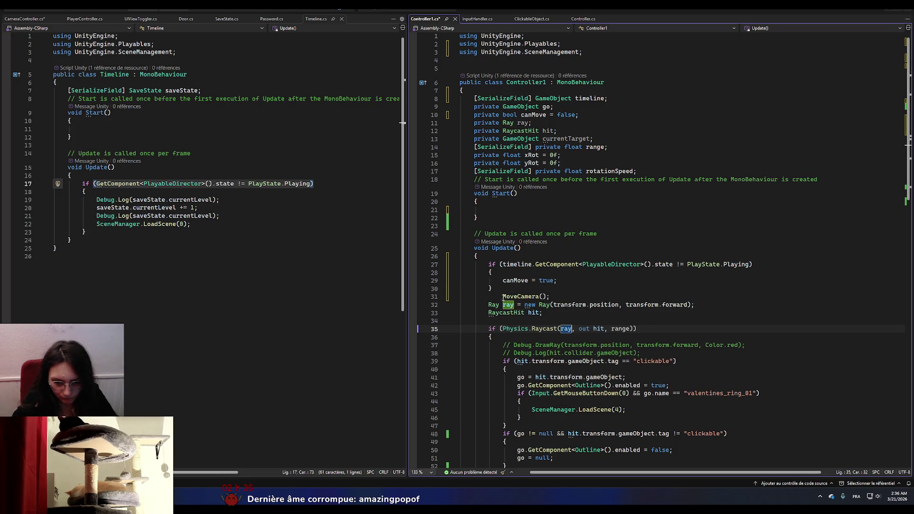
key(BackSpace)
key(BackSpace)
key(BackSpace)
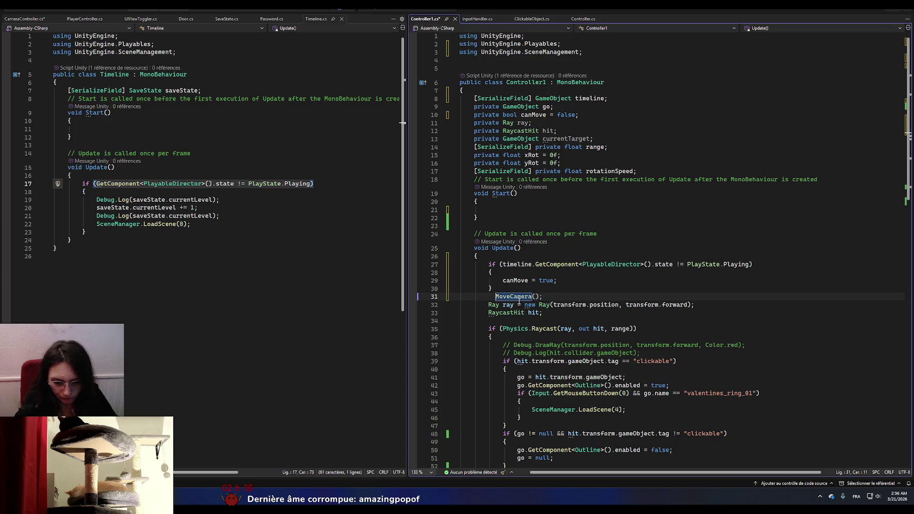
- Move the MoveCamera call and raycast block inside the if block after canMove = true
scroll(493, 357, down, 5)
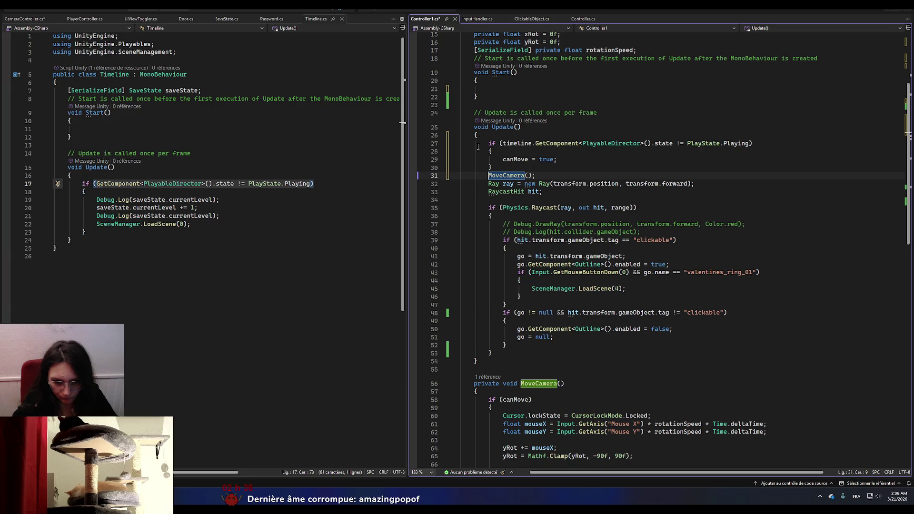
shift+click(501, 352)
key(ctrl+x)
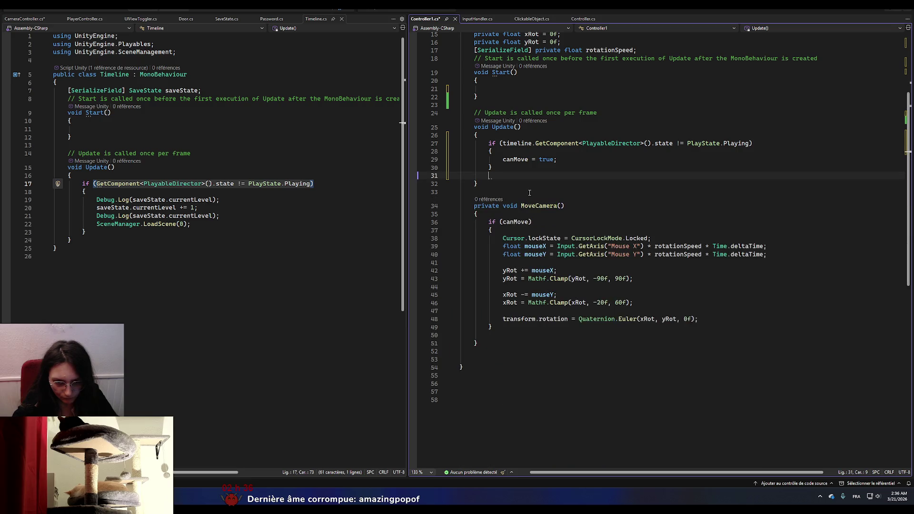
click(562, 162)
key(Return)
key(ctrl+v)
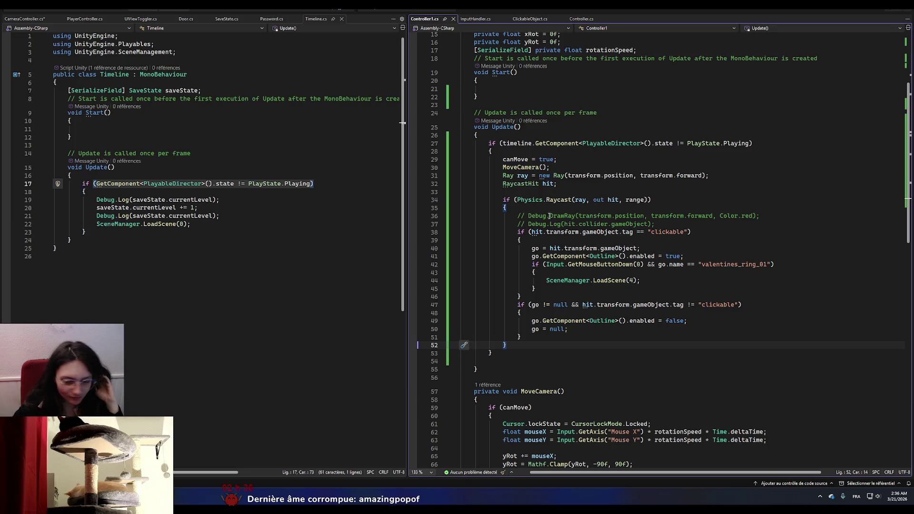
- Review the updated Controller1.cs, then switch to Unity to recompile the scripts
scroll(567, 282, down, 14)
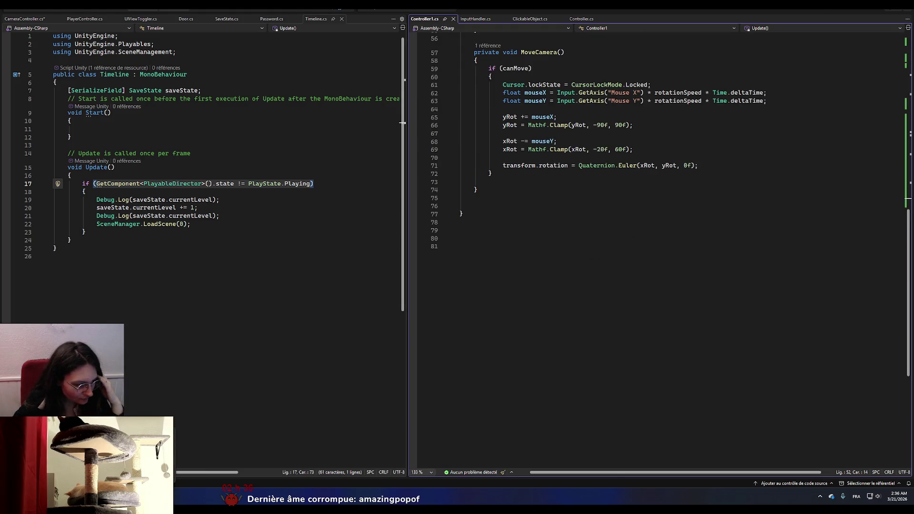
key(alt+Tab)
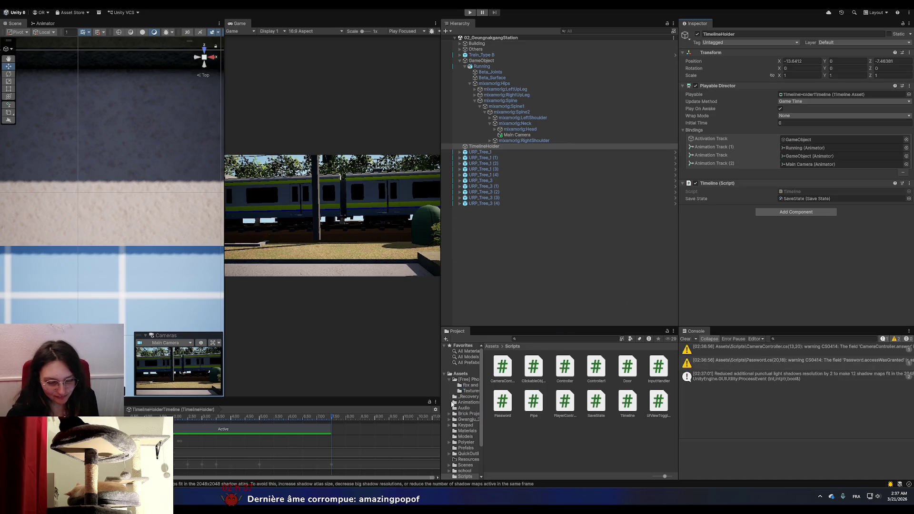
- Open the chambre scene from Assets > Scenes and maximize the Game view
click(460, 374)
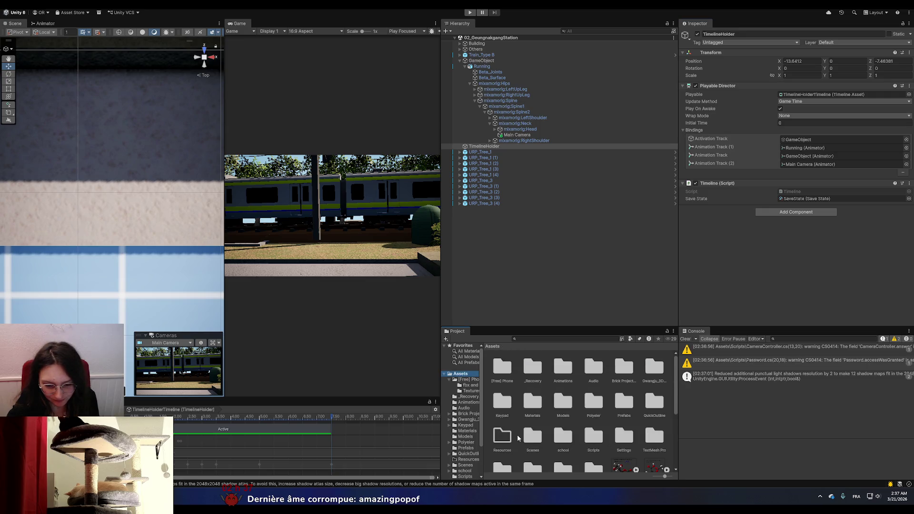
double_click(532, 435)
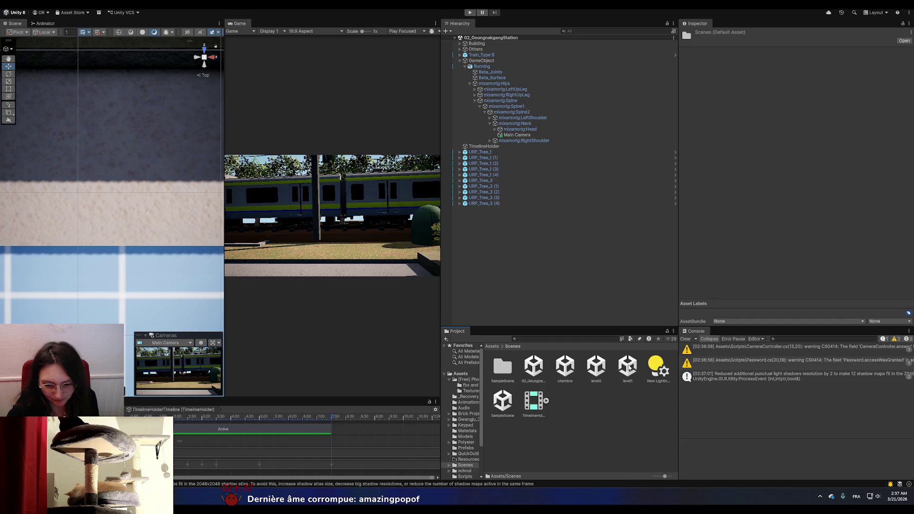
click(566, 368)
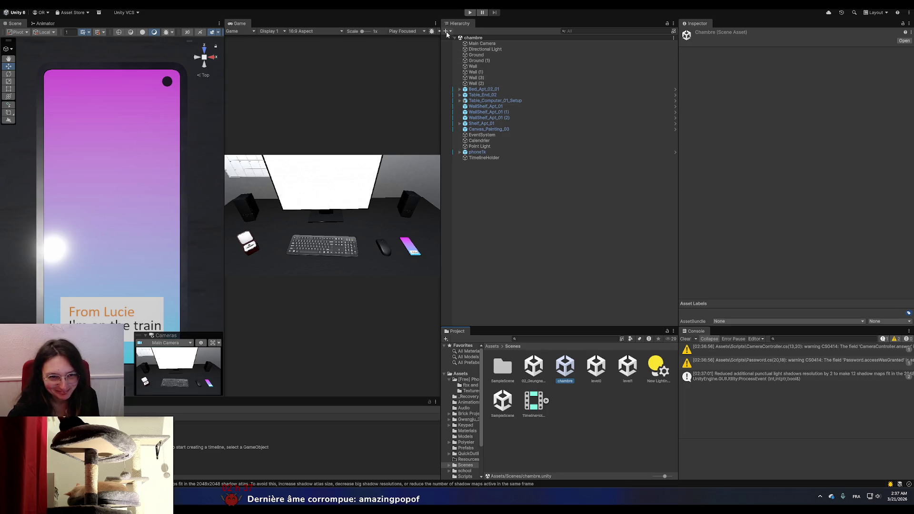
click(435, 23)
click(454, 49)
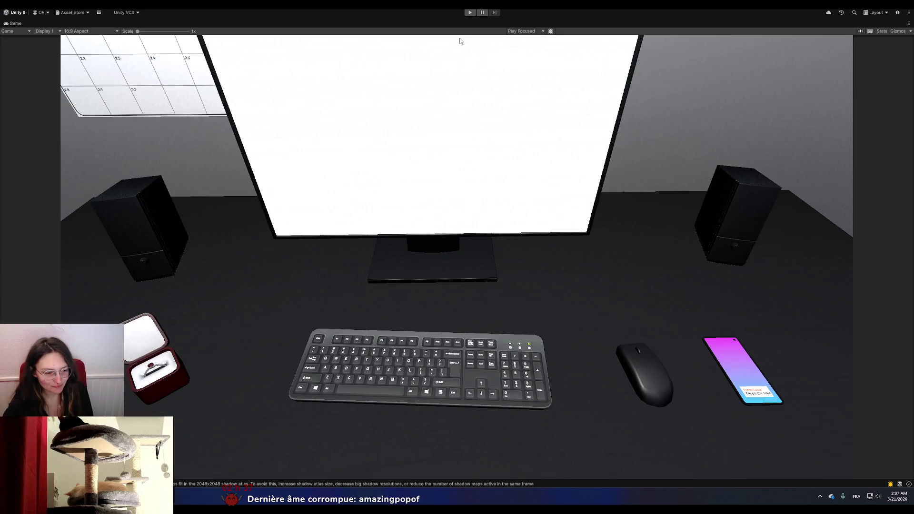
- Play-test, read the unassigned-timeline Console error, stop, and un-maximize the Game view
click(469, 12)
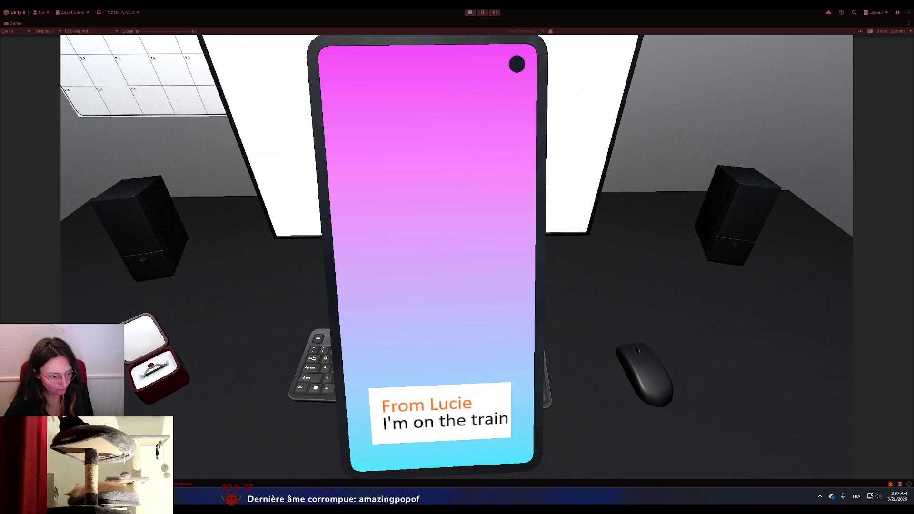
click(173, 484)
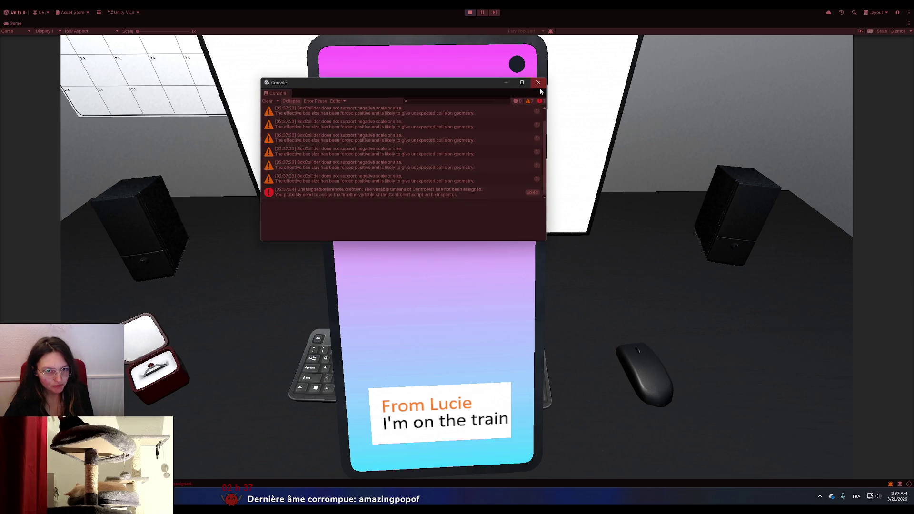
click(470, 13)
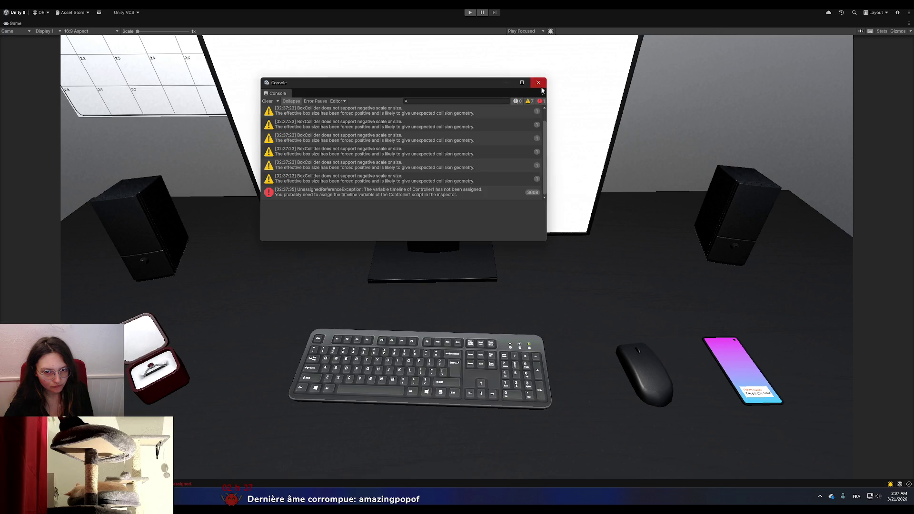
click(538, 82)
click(909, 22)
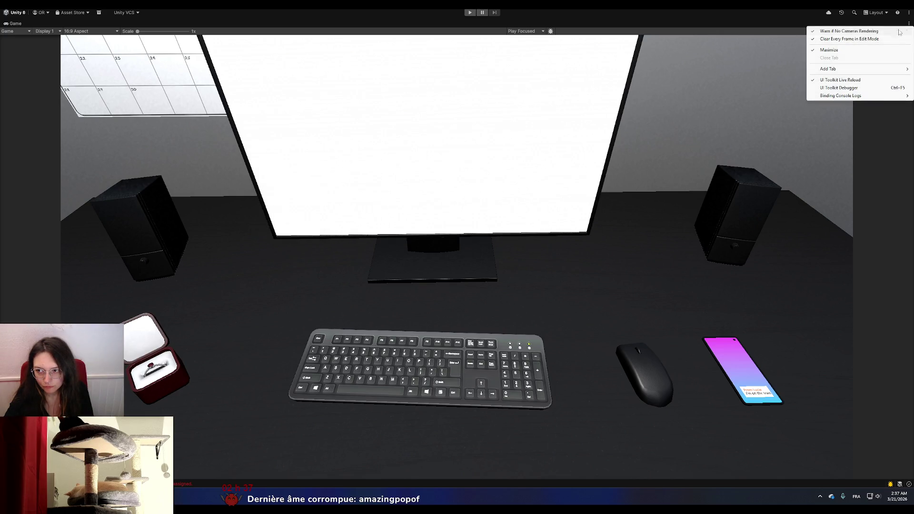
click(835, 48)
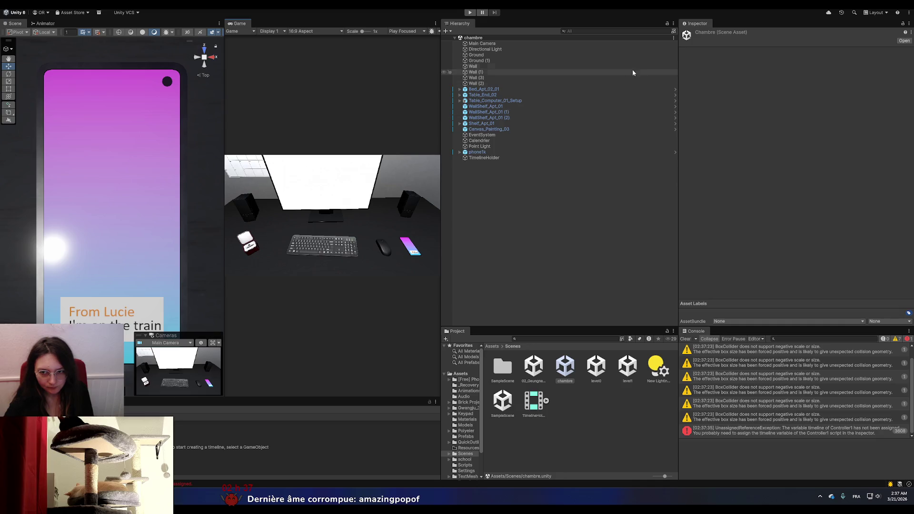
- Assign TimelineHolder to Main Camera's Controller 1 Timeline field and inspect phone1k
click(529, 44)
scroll(744, 239, down, 3)
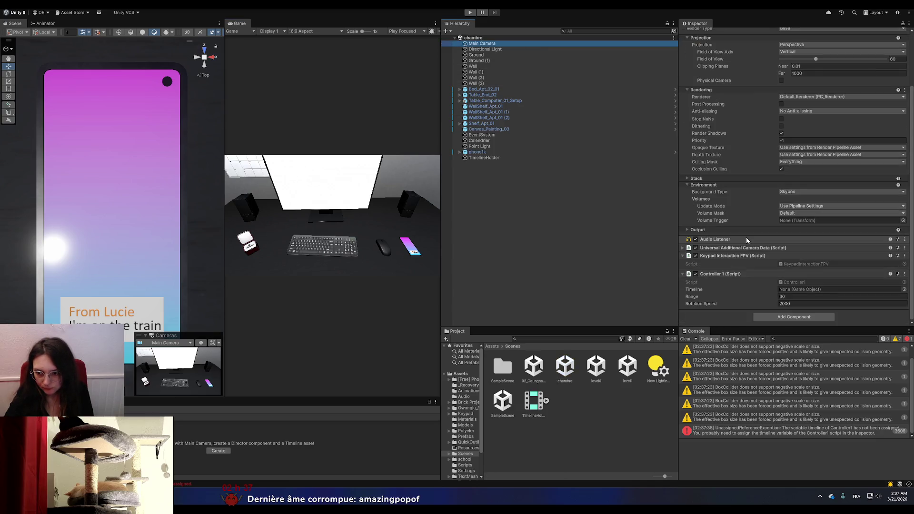
mouse_move(482, 160)
mouse_down()
mouse_move(690, 247)
mouse_move(838, 289)
mouse_up()
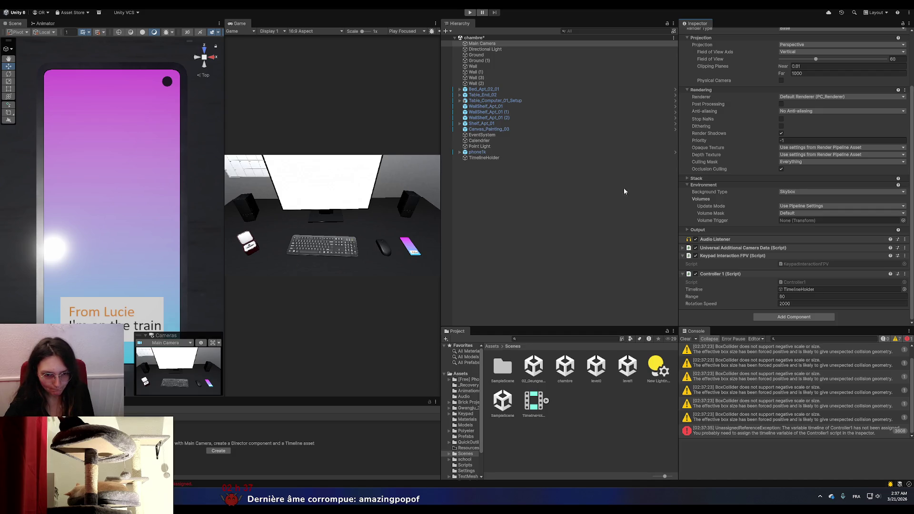
click(498, 152)
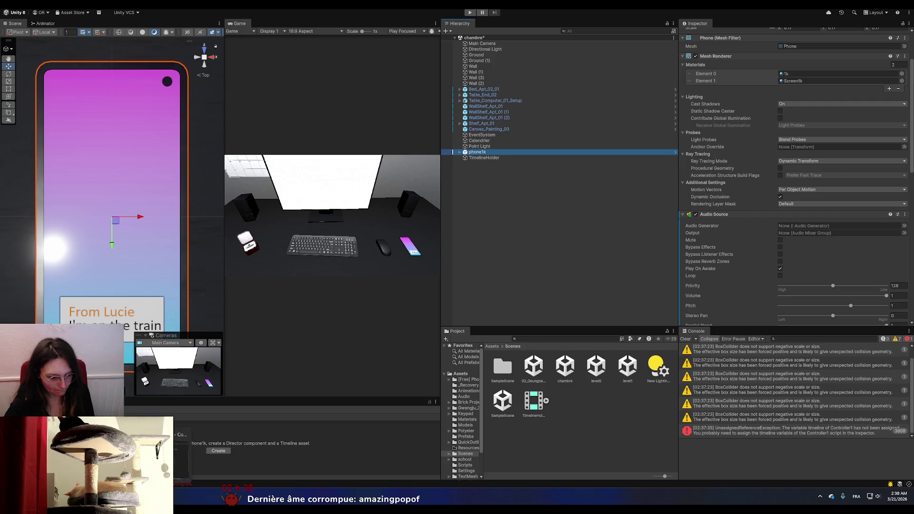
key(alt+Tab)
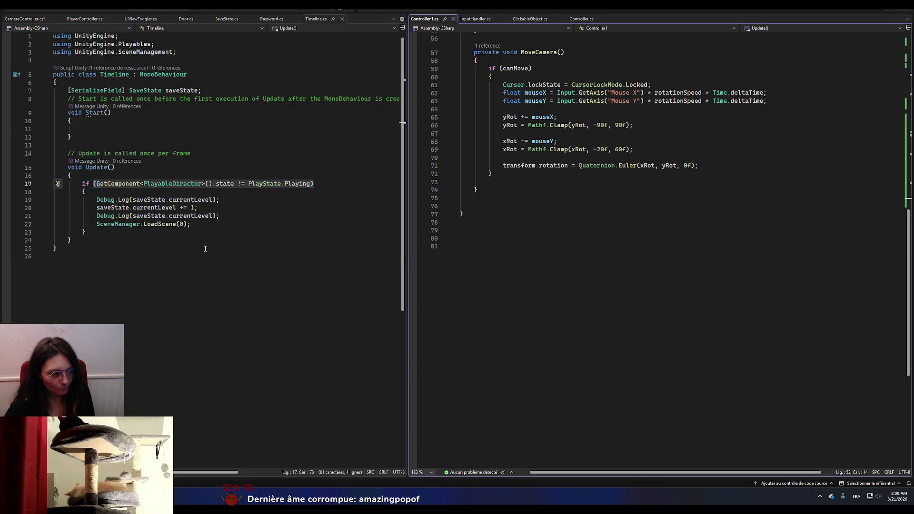
- Add a '[SerializeField] GameObject phone;' field at the top of Controller1
scroll(512, 263, up, 11)
scroll(511, 263, up, 8)
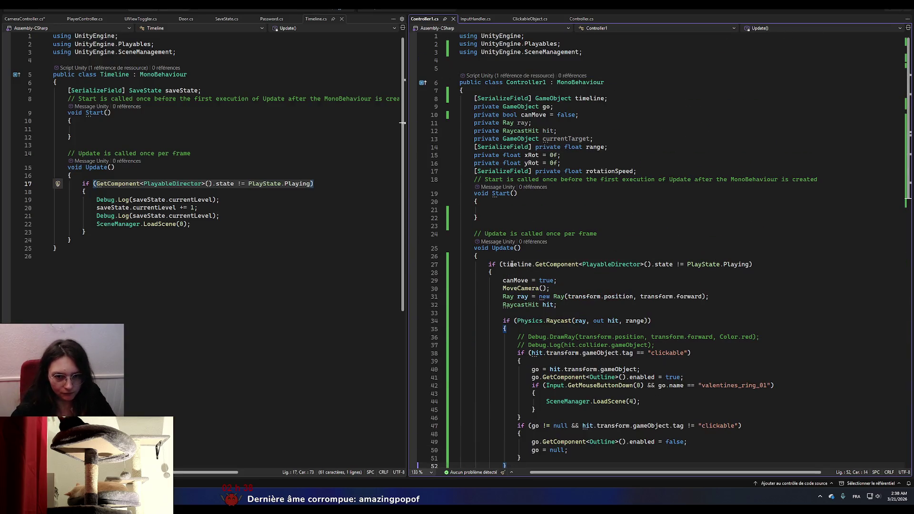
scroll(512, 264, down, 8)
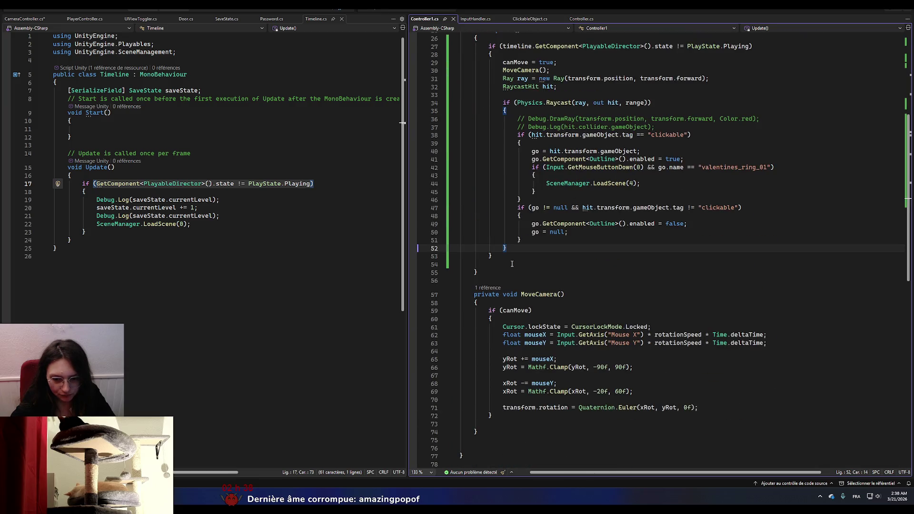
scroll(512, 263, up, 9)
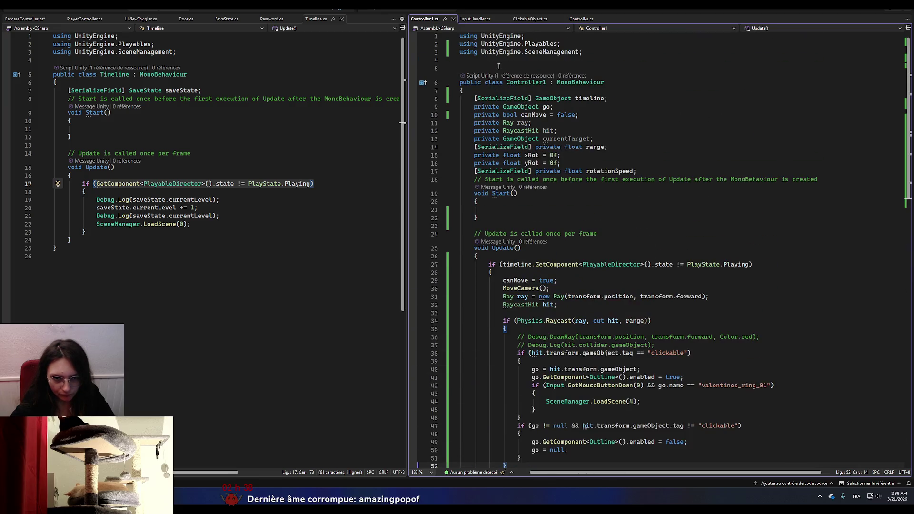
click(493, 89)
key(Return)
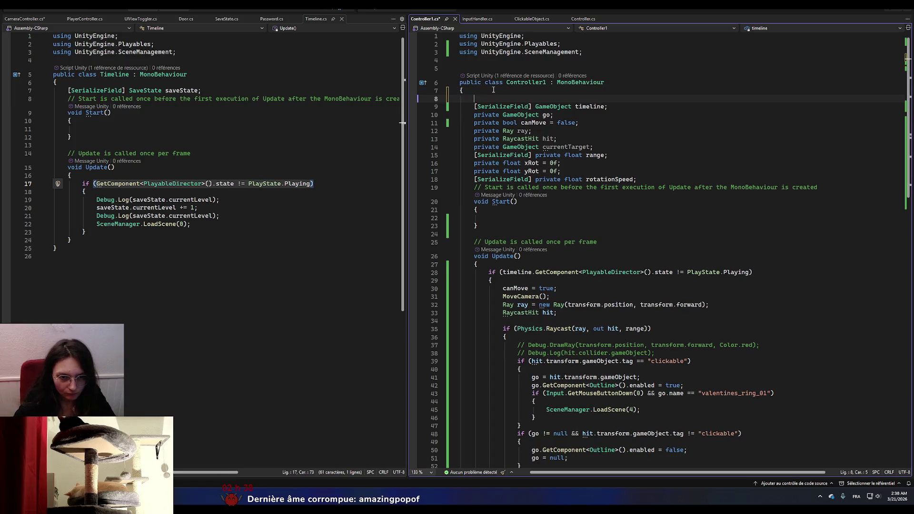
text([SerializeField)
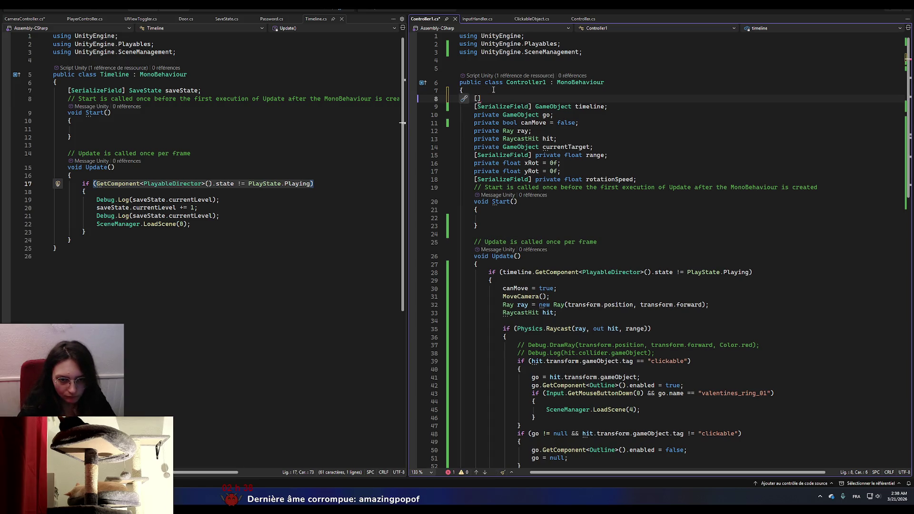
text(] G)
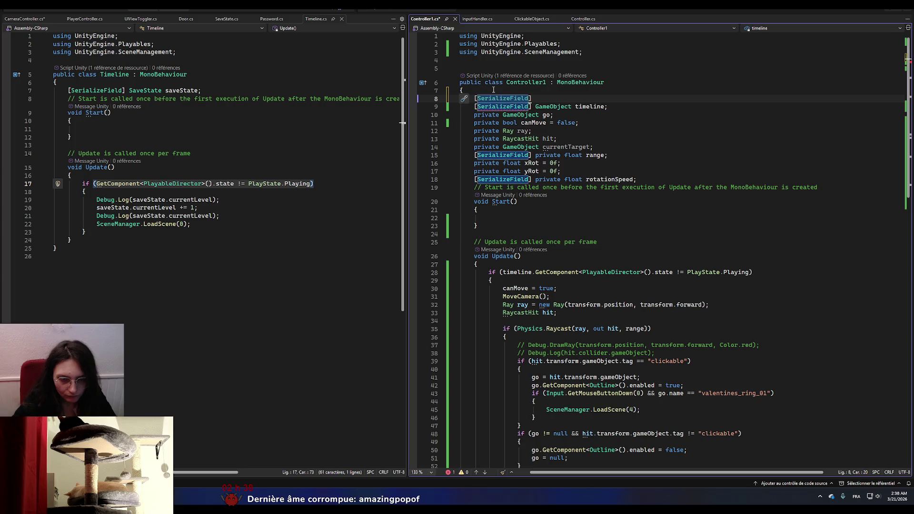
text(ameObec)
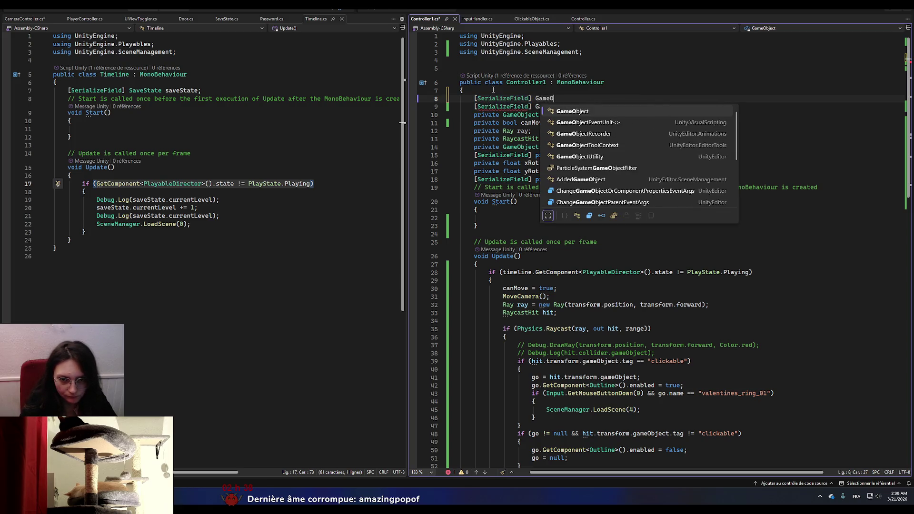
key(BackSpace)
key(BackSpace)
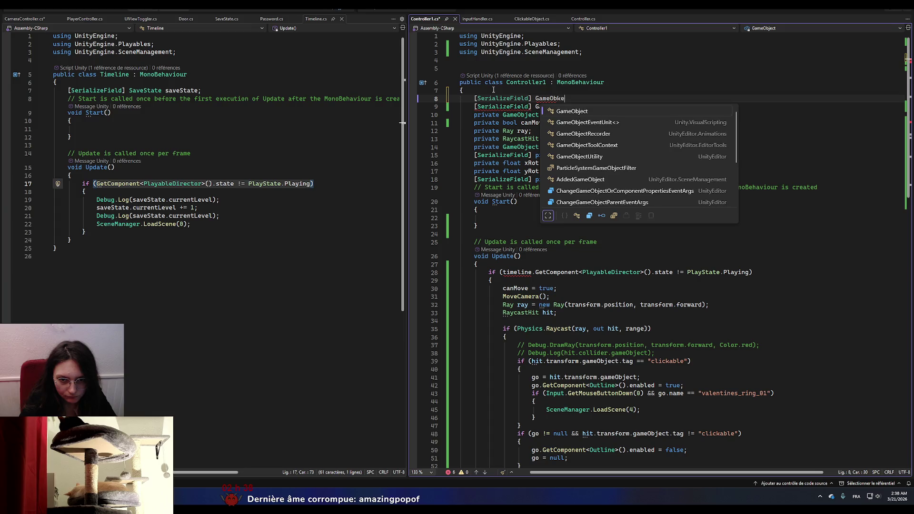
text(ject phone;)
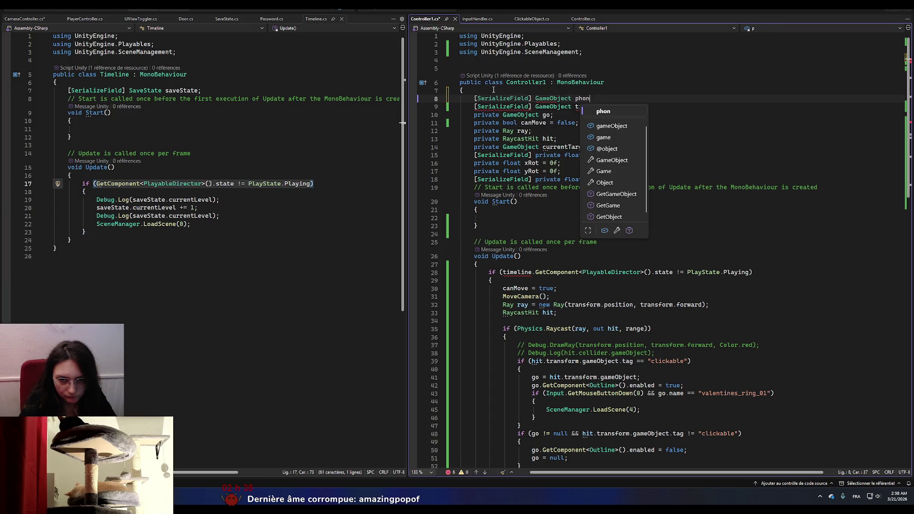
- Insert a new line in Update's if block starting with the phone field name
click(558, 288)
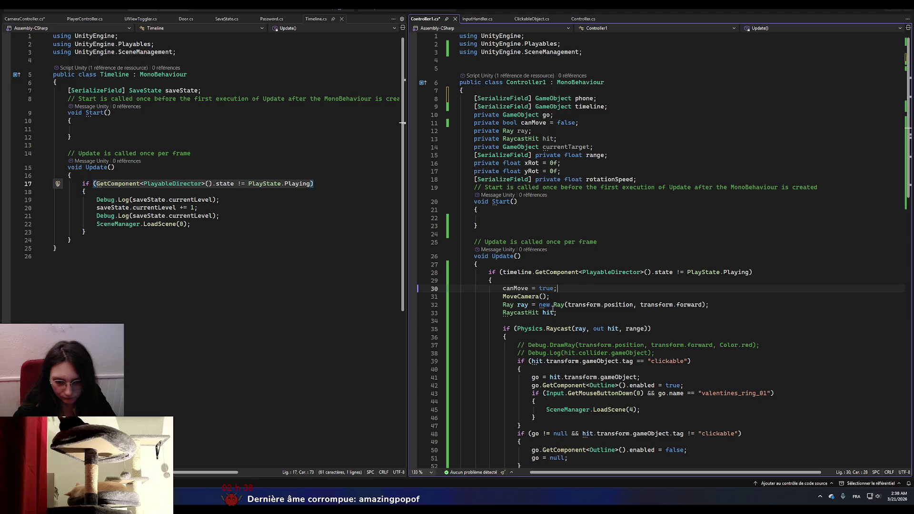
click(516, 272)
click(544, 281)
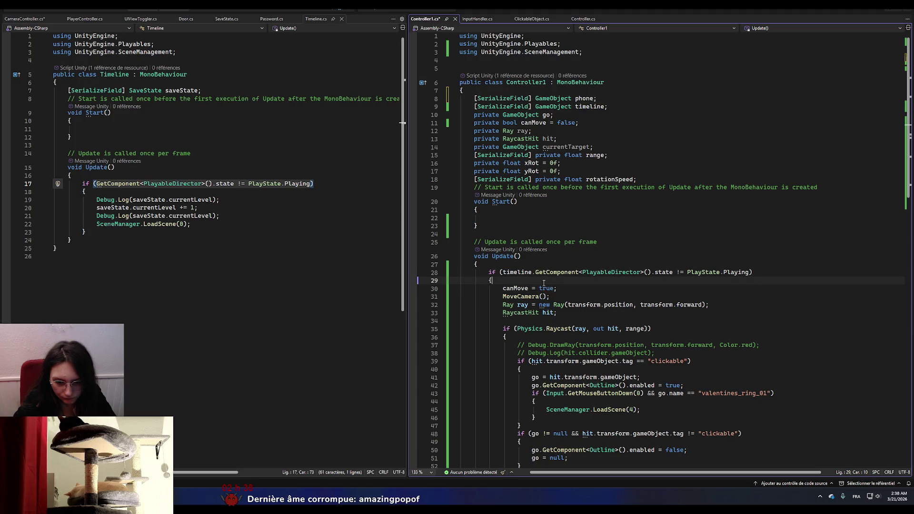
key(Return)
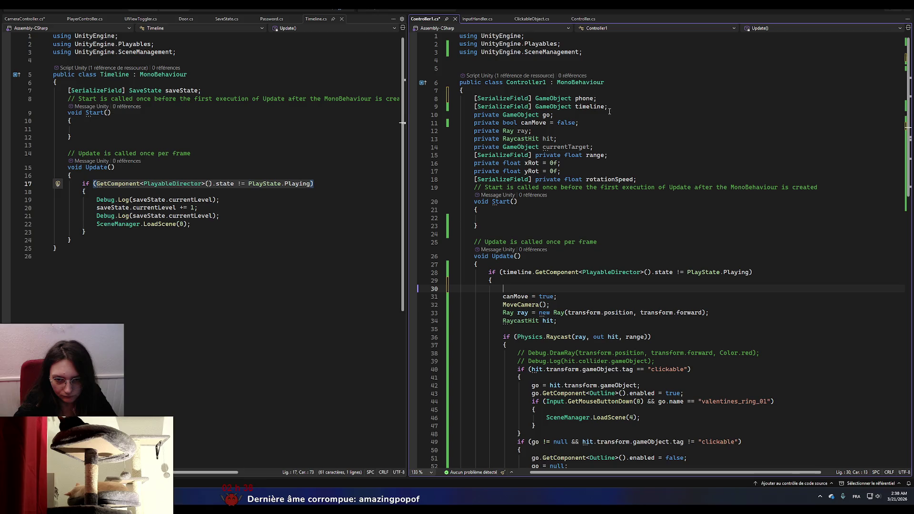
double_click(590, 99)
key(ctrl+c)
click(525, 288)
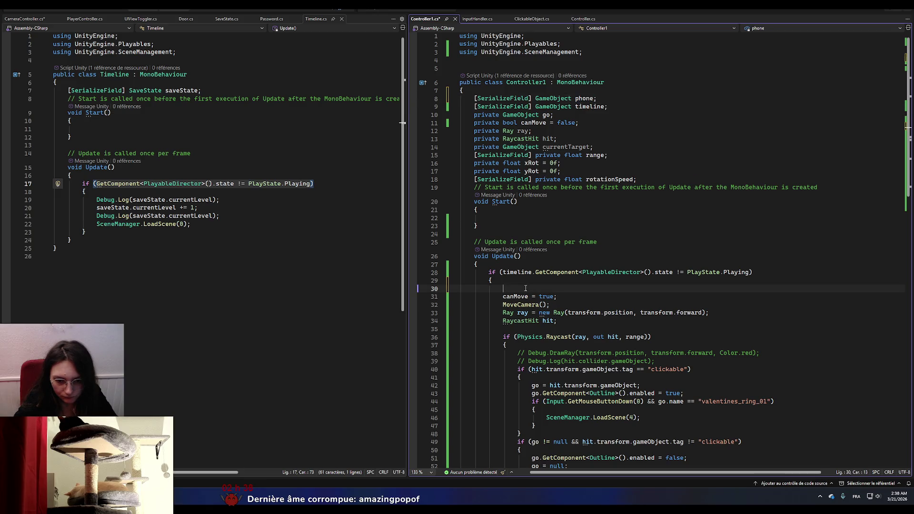
key(ctrl+v)
- Leave a partial 'phone.' line and cut the timeline state expression from the if condition
text(.Dest)
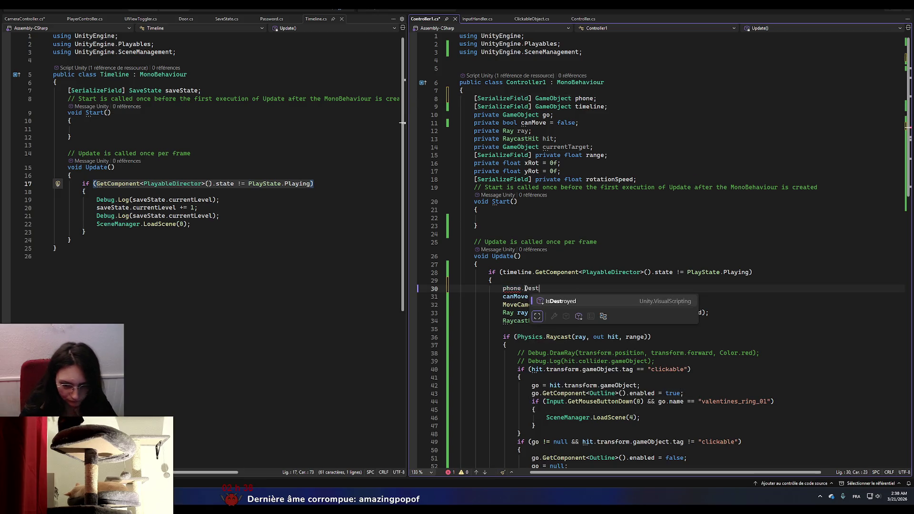
key(BackSpace)
key(BackSpace)
key(BackSpace)
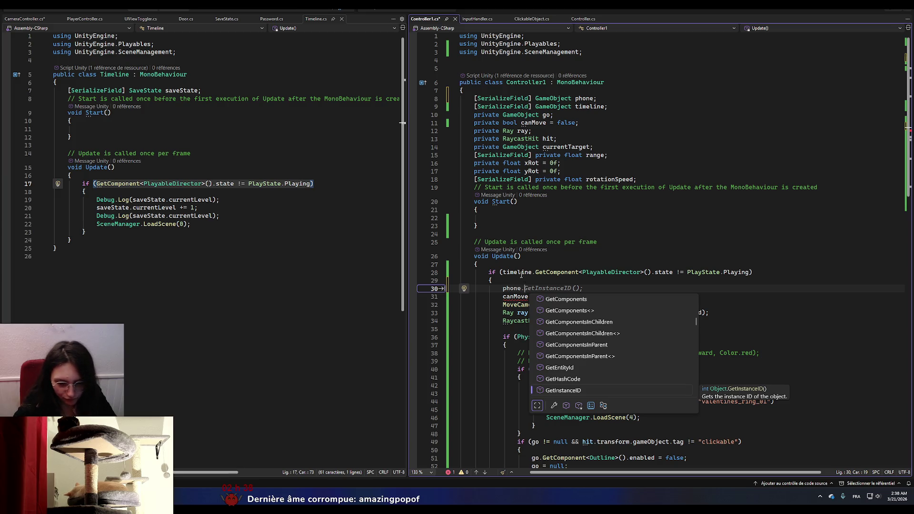
click(648, 246)
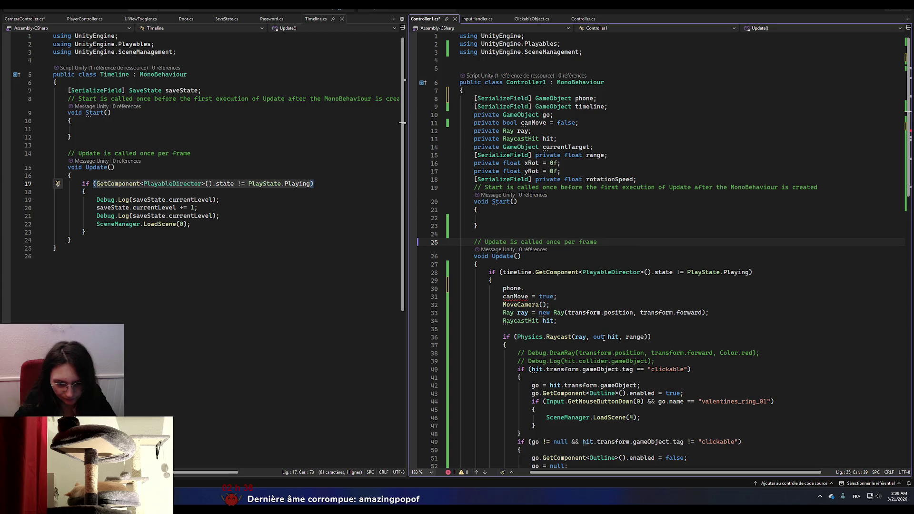
click(525, 289)
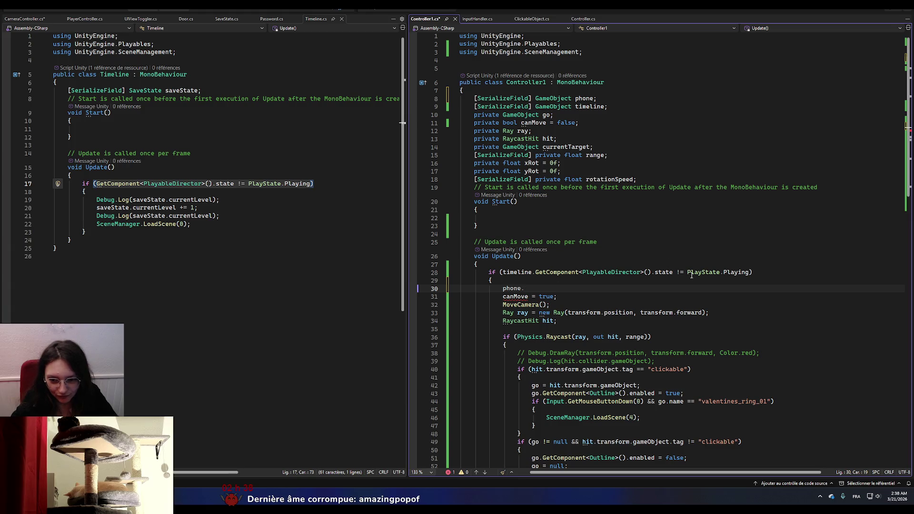
drag(672, 273, 503, 273)
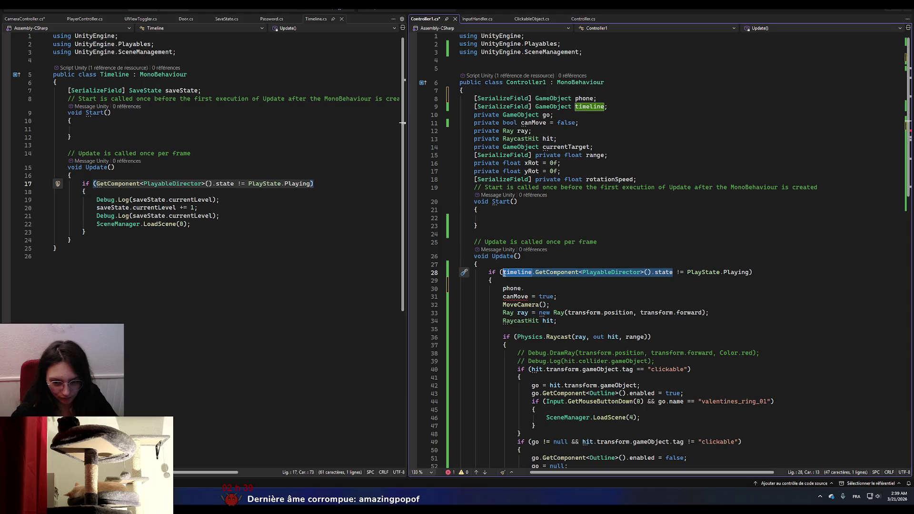
key(ctrl+x)
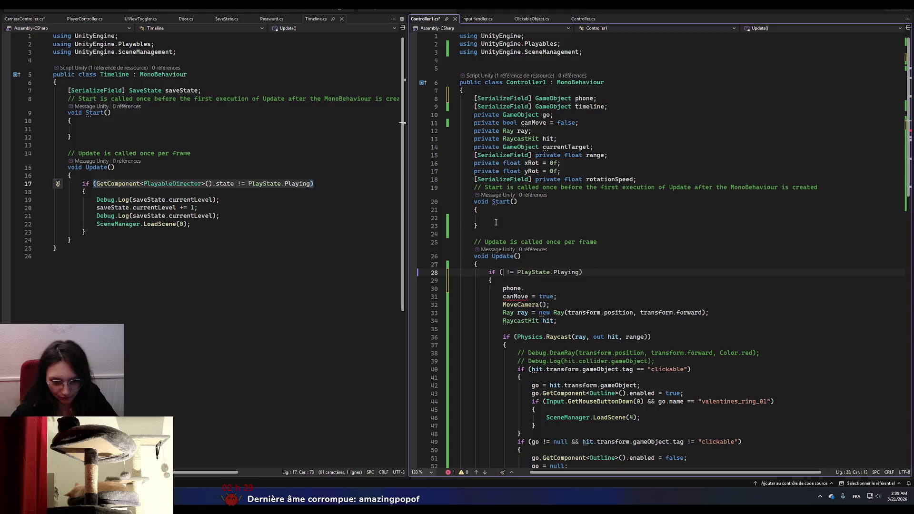
- Paste the timeline state expression into Start, then cut the whole statement back out
click(497, 215)
key(ctrl+v)
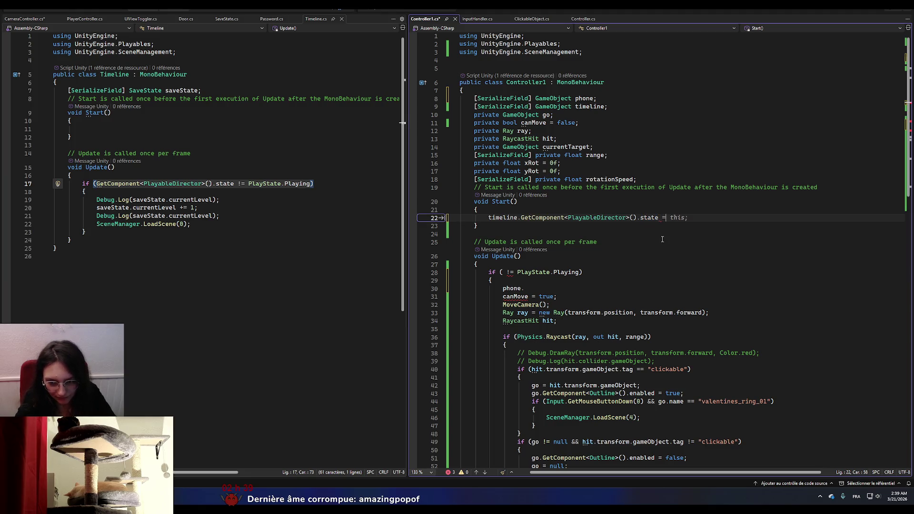
key(Tab)
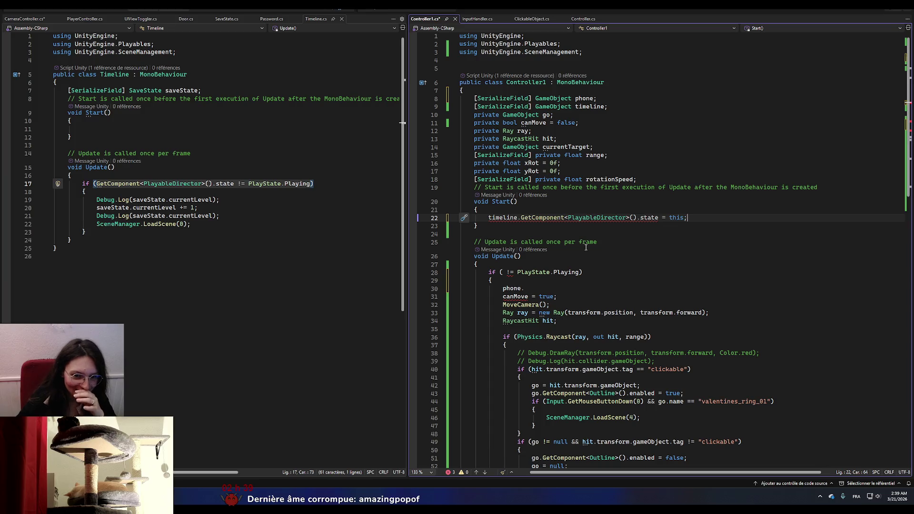
click(533, 217)
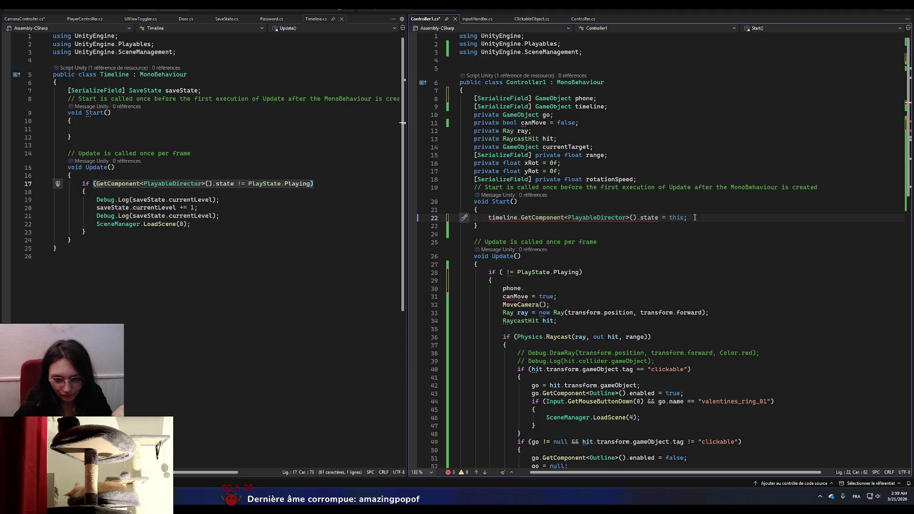
mouse_move(688, 217)
mouse_down()
mouse_move(492, 210)
mouse_move(490, 220)
mouse_up()
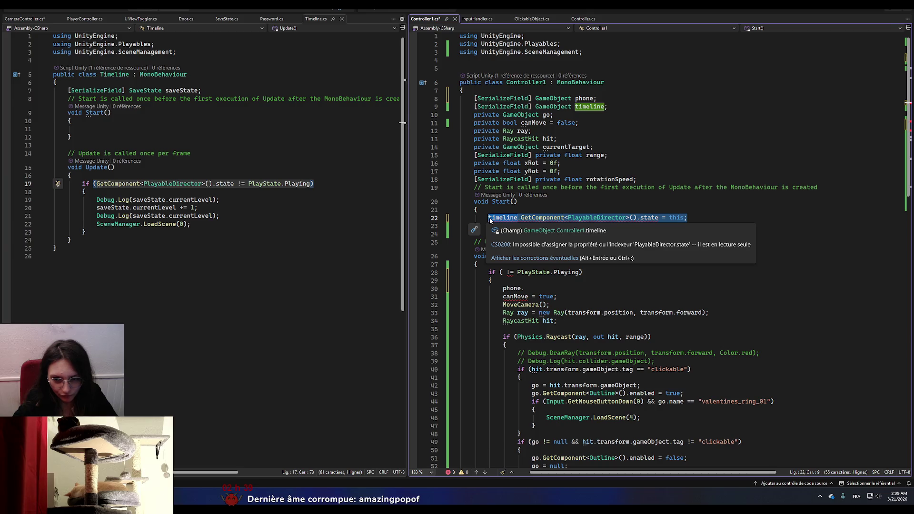
key(ctrl+x)
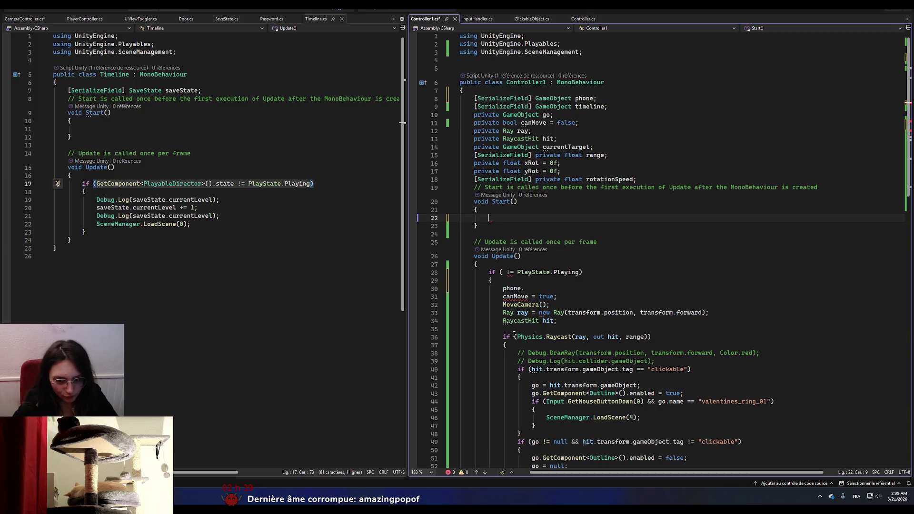
- Restore line 28's condition to state != PlayState.Playing by deleting the stray '= this;'
click(507, 273)
key(ctrl+v)
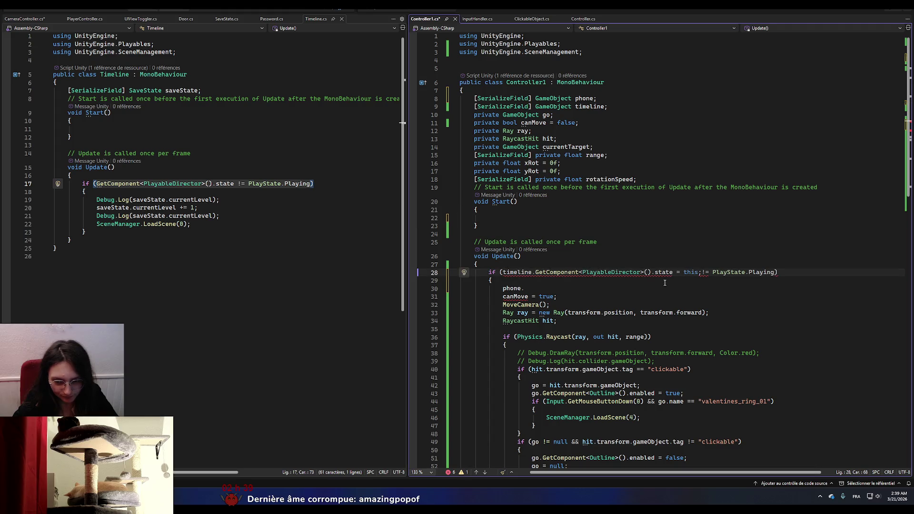
drag(702, 273, 678, 275)
key(BackSpace)
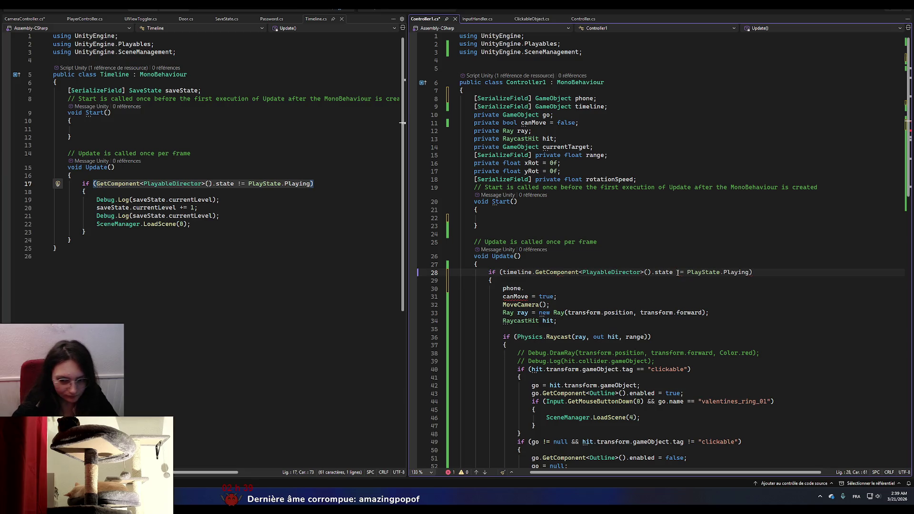
click(655, 329)
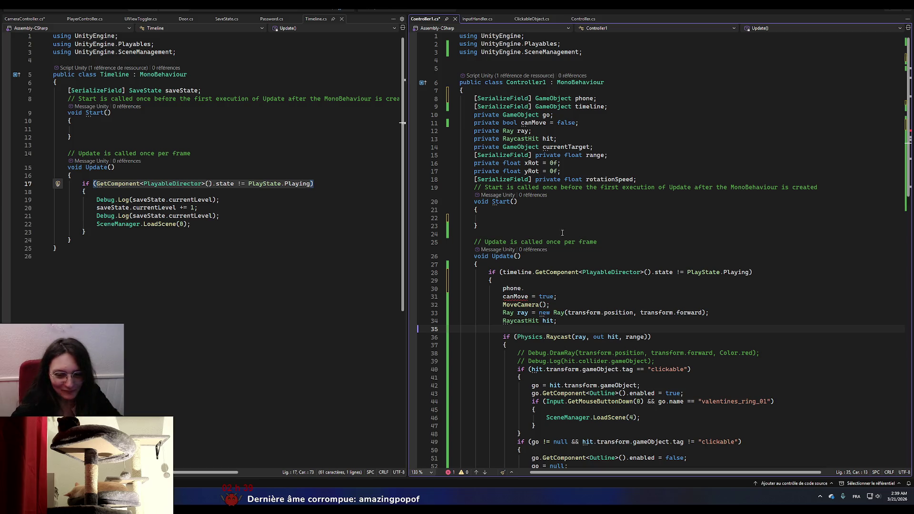
- Replace 'phone.' on line 30 with Destroy(phone);, save Controller1.cs, and return to Unity
click(523, 288)
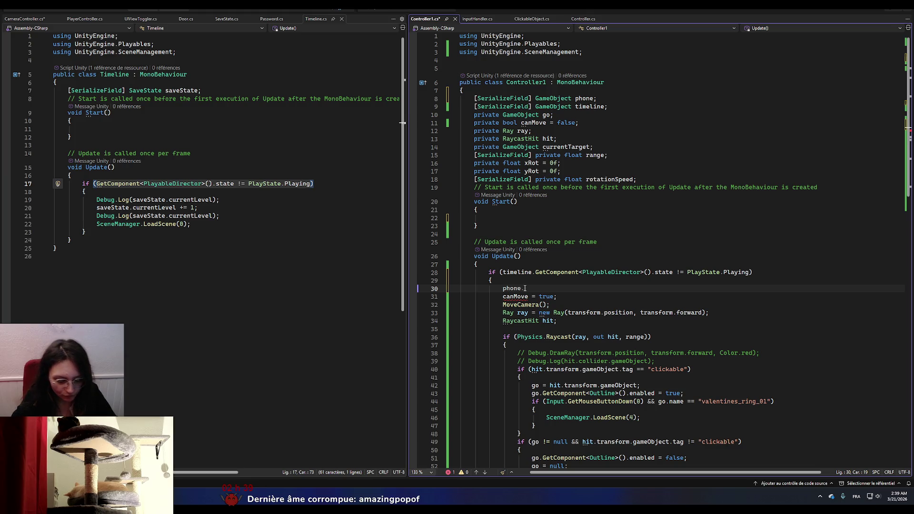
text(Destroy)
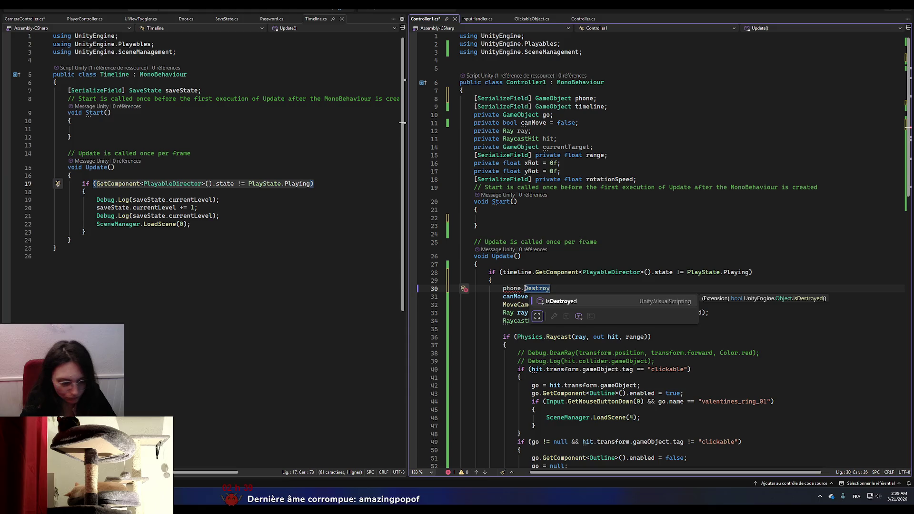
key(BackSpace)
key(BackSpace)
key(BackSpace)
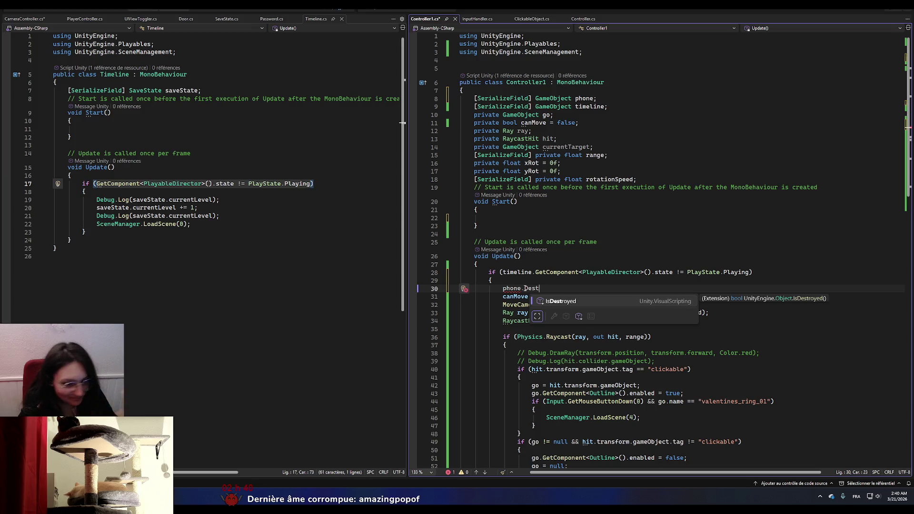
key(BackSpace)
key(BackSpace)
key(BackSpace)
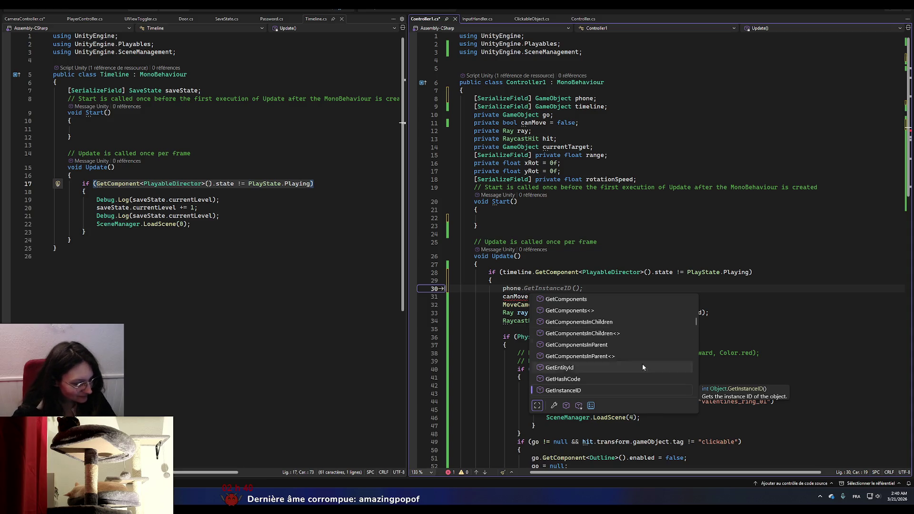
key(BackSpace)
key(BackSpace)
key(BackSpace)
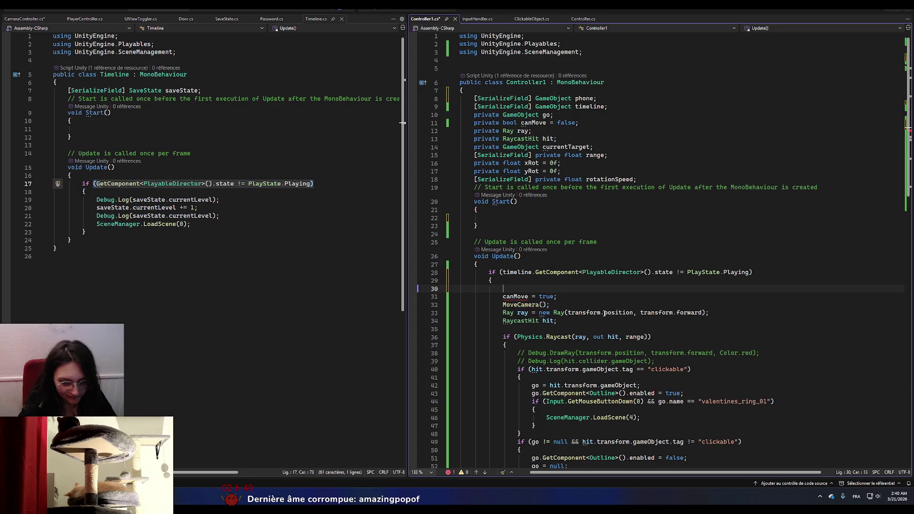
text(Destrou)
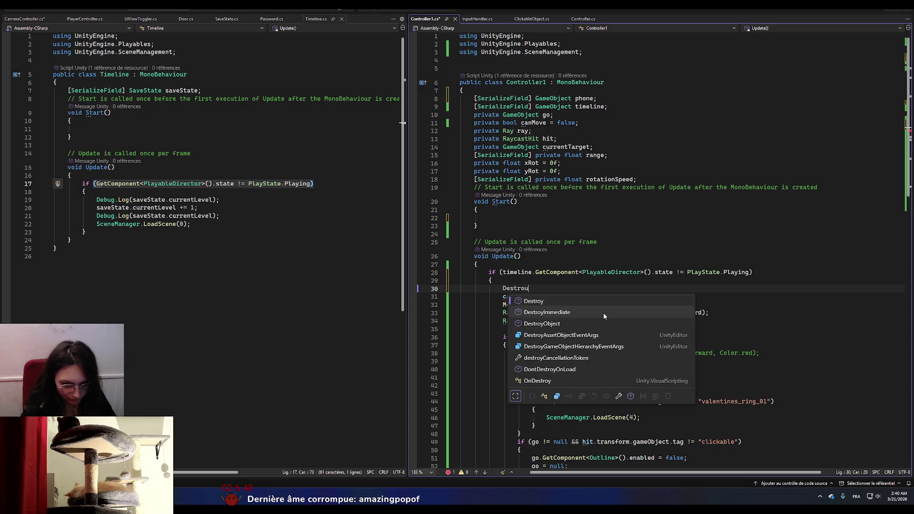
key(BackSpace)
text(y(ph)
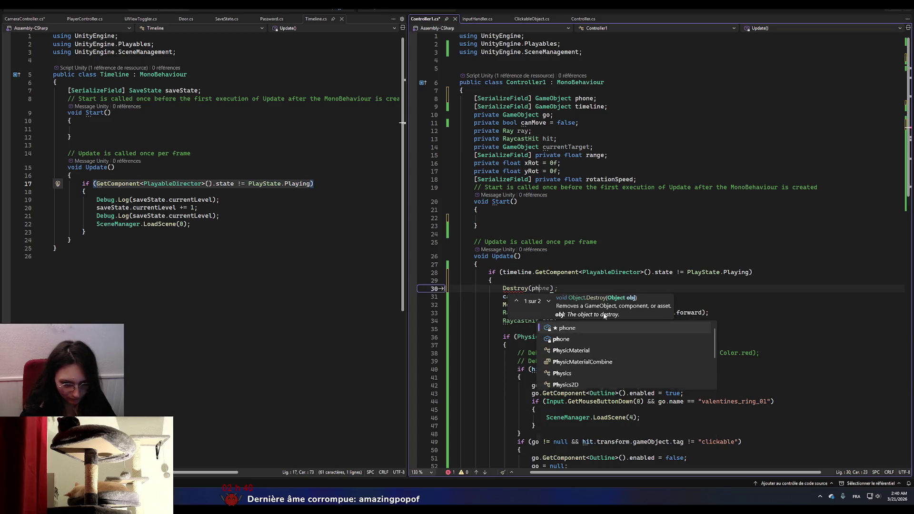
text(one);)
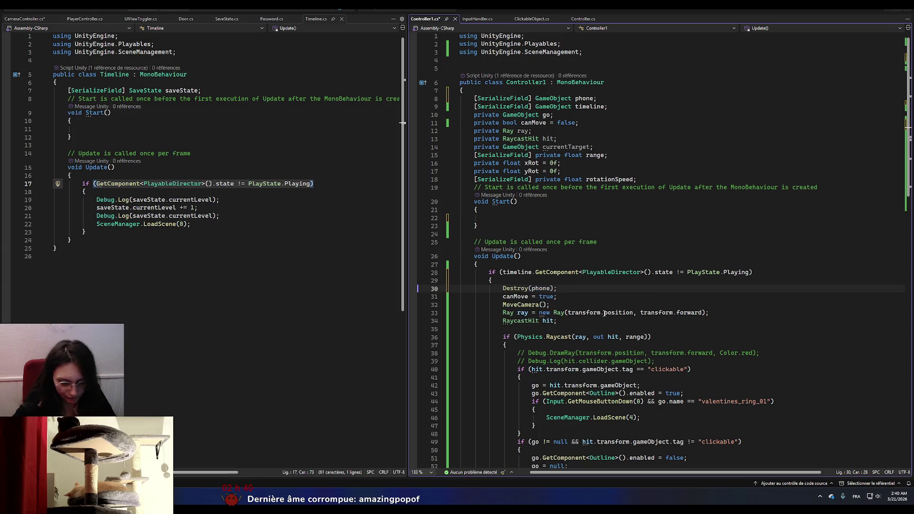
key(ctrl+s)
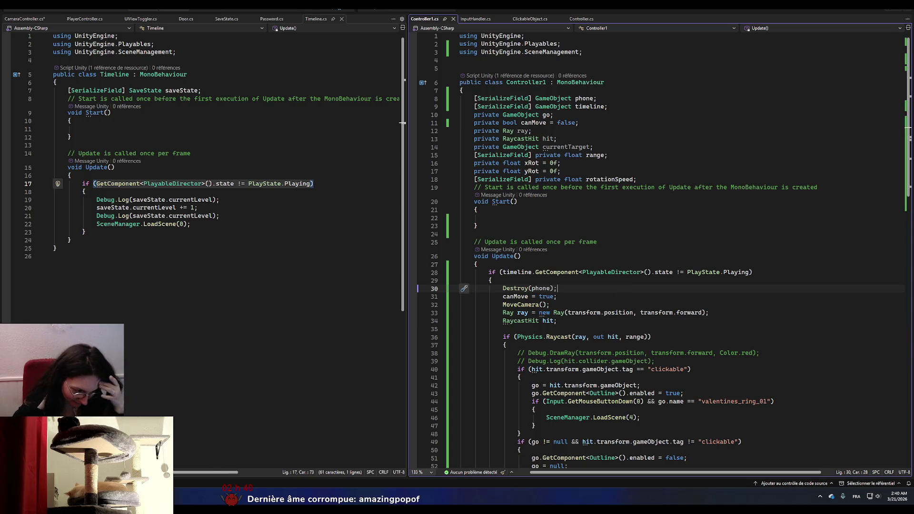
key(alt+Tab)
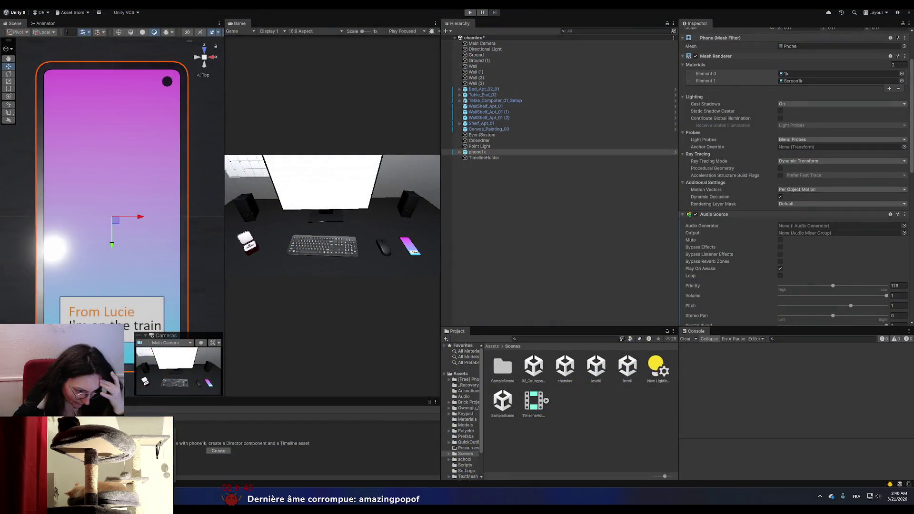
- Maximize the Game view and enter play mode
key(alt+Tab)
key(alt+Tab)
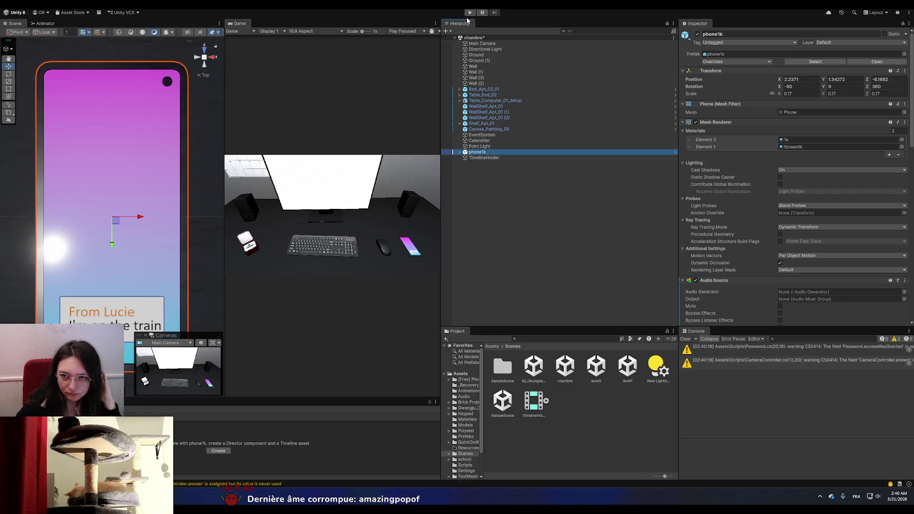
click(435, 23)
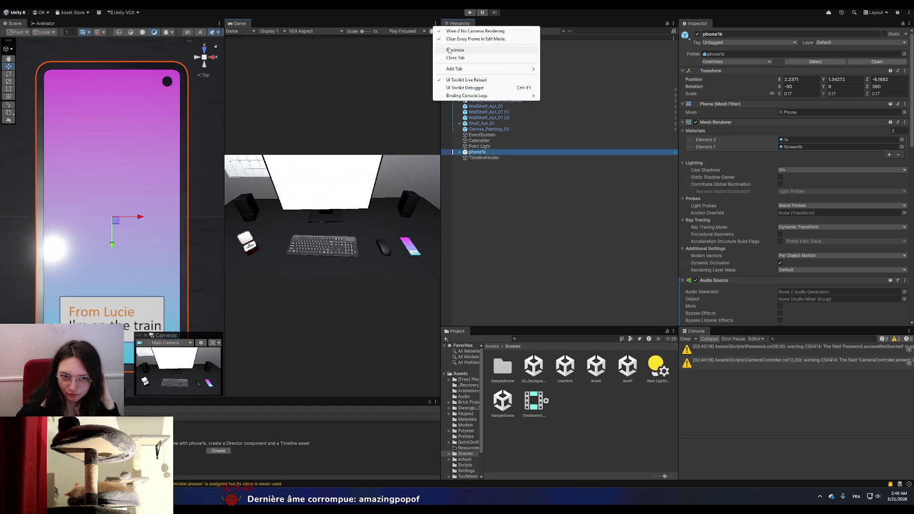
click(449, 50)
click(469, 12)
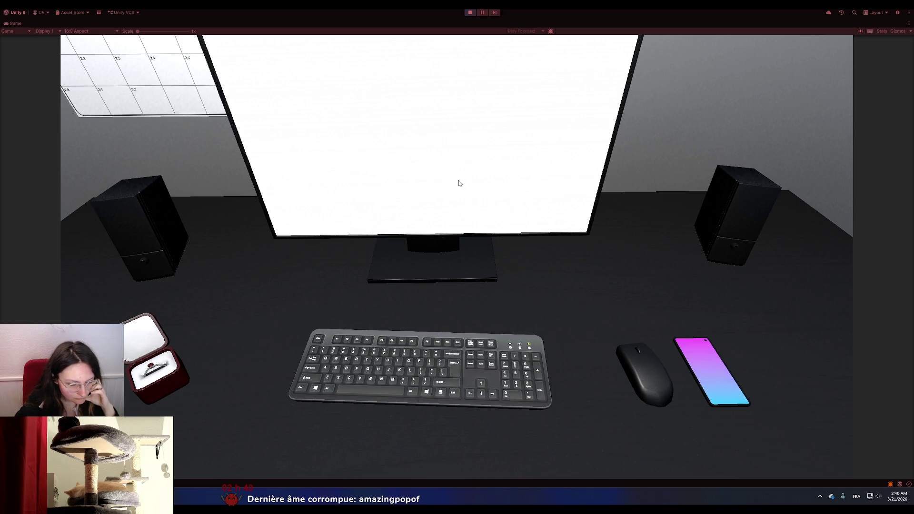
- Play through to SampleScene in the maximized Game view, then restore the normal editor layout
key(shift+space)
click(434, 22)
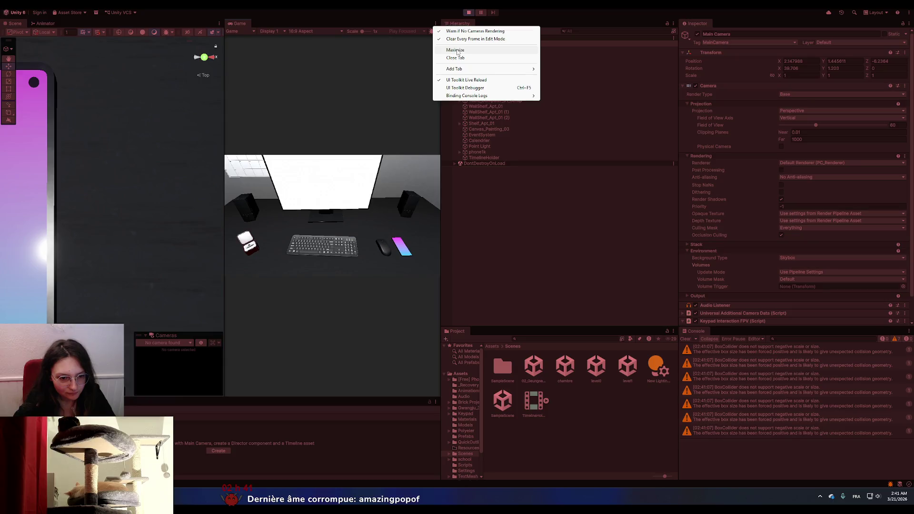
click(458, 59)
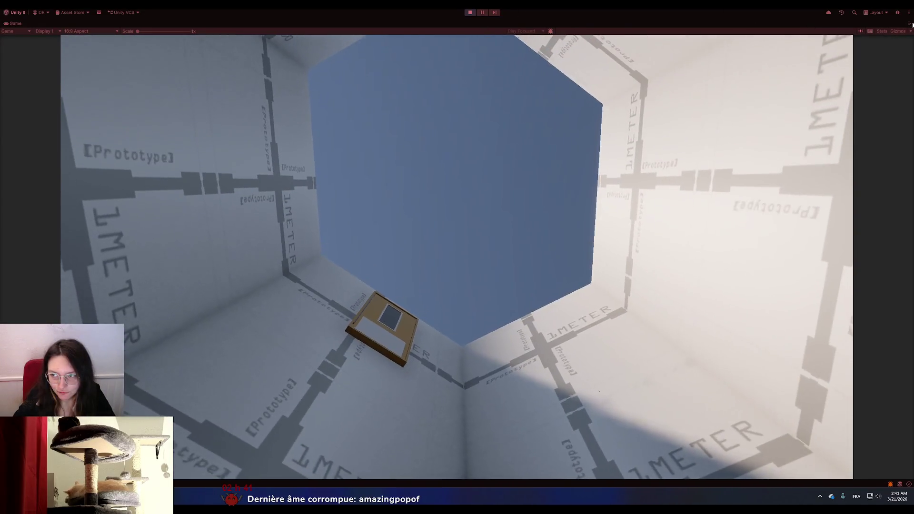
click(909, 23)
click(838, 49)
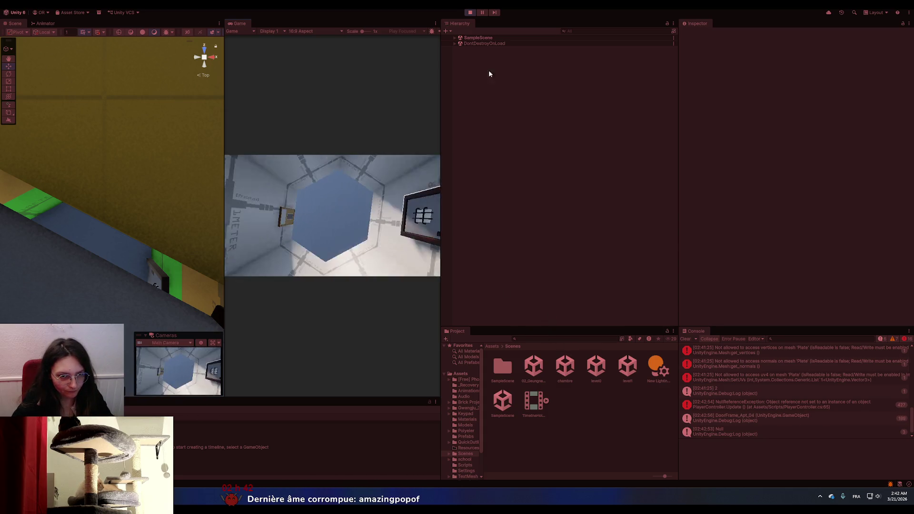
- Stop play mode and close the Console panel via its tab menu
click(469, 13)
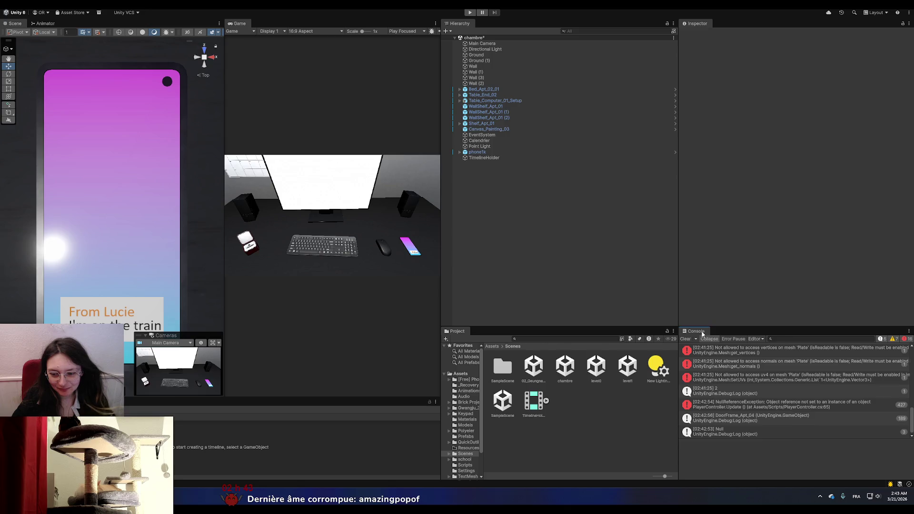
right_click(702, 333)
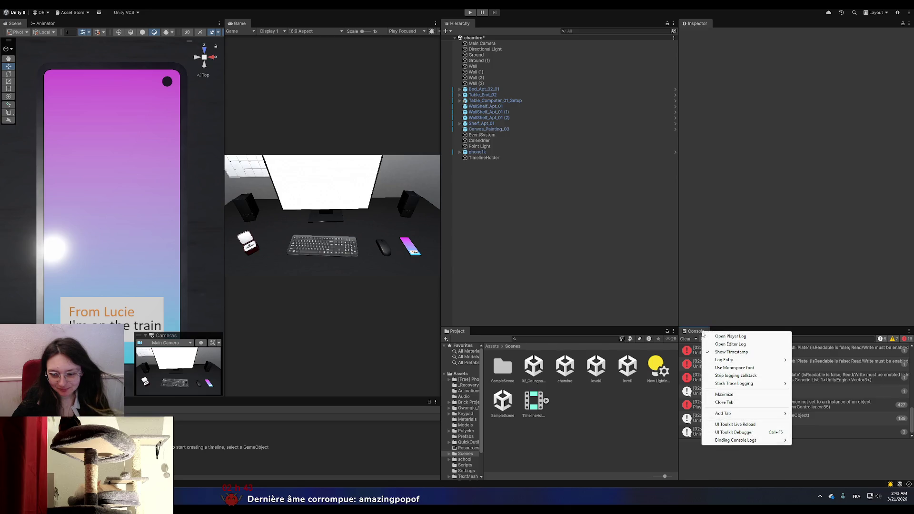
click(724, 402)
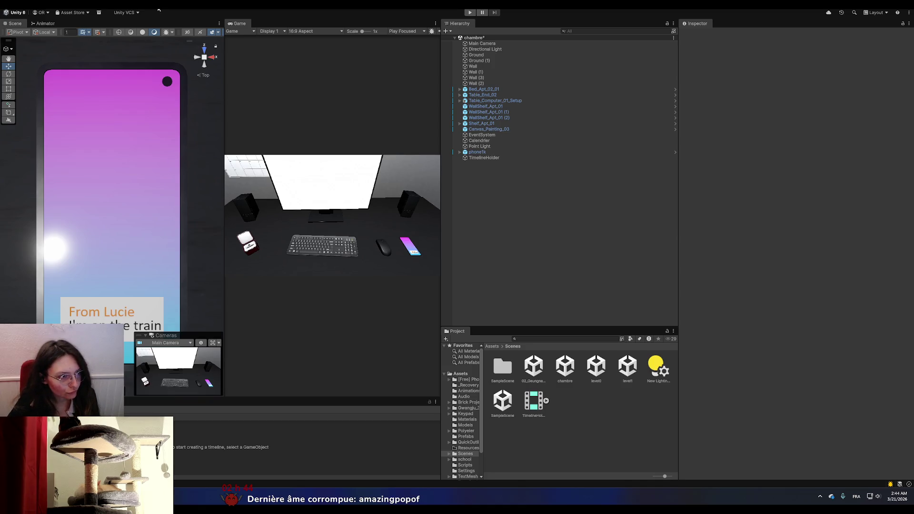
- Browse the Window menu's list of editor windows, then close the menu
key(alt+w)
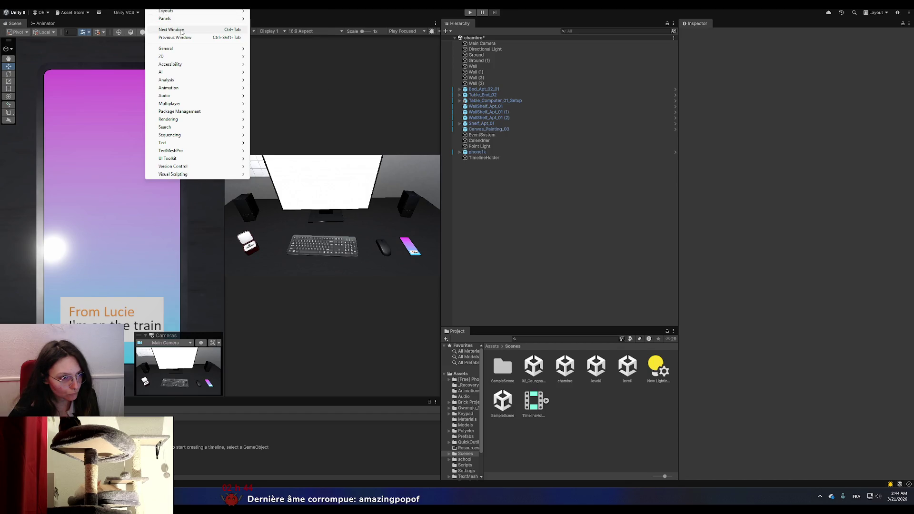
mouse_move(195, 20)
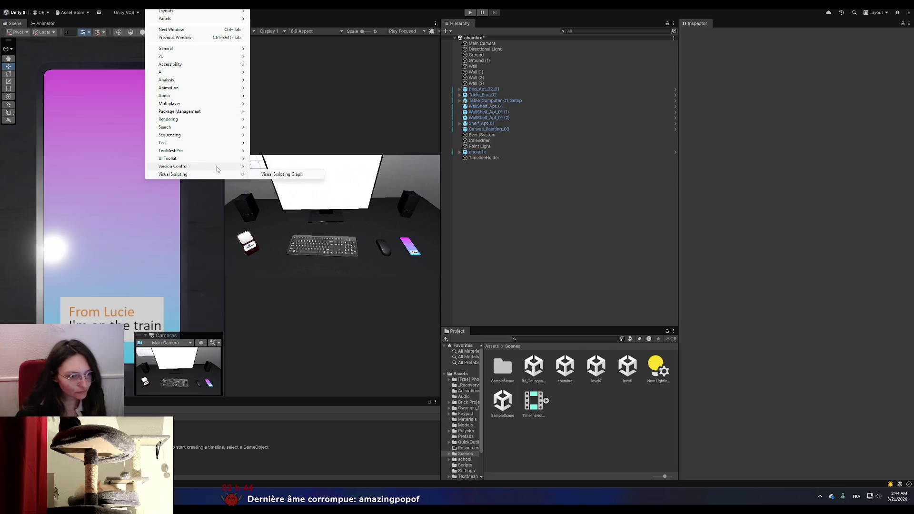
mouse_move(217, 165)
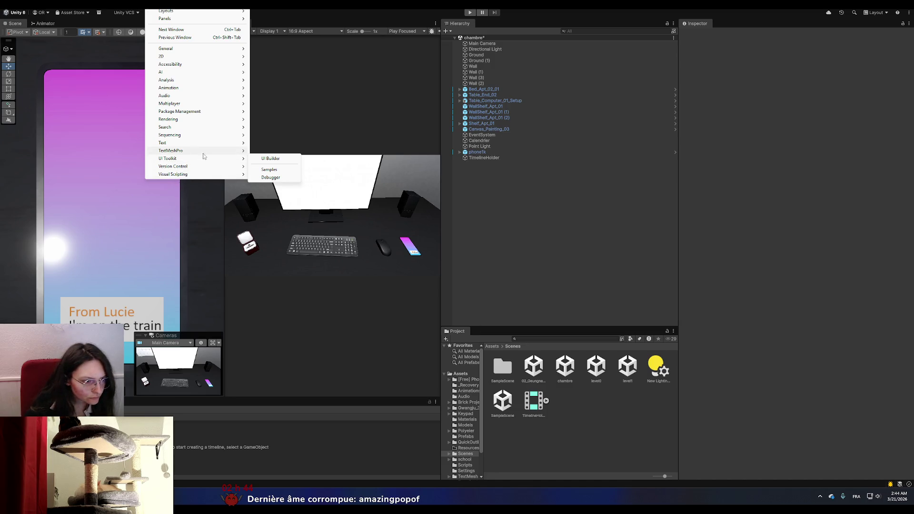
click(187, 38)
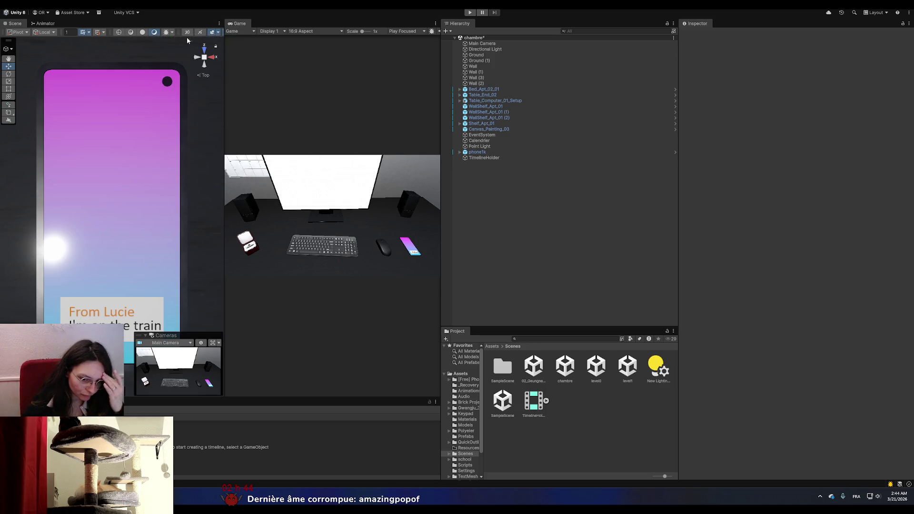
click(160, 10)
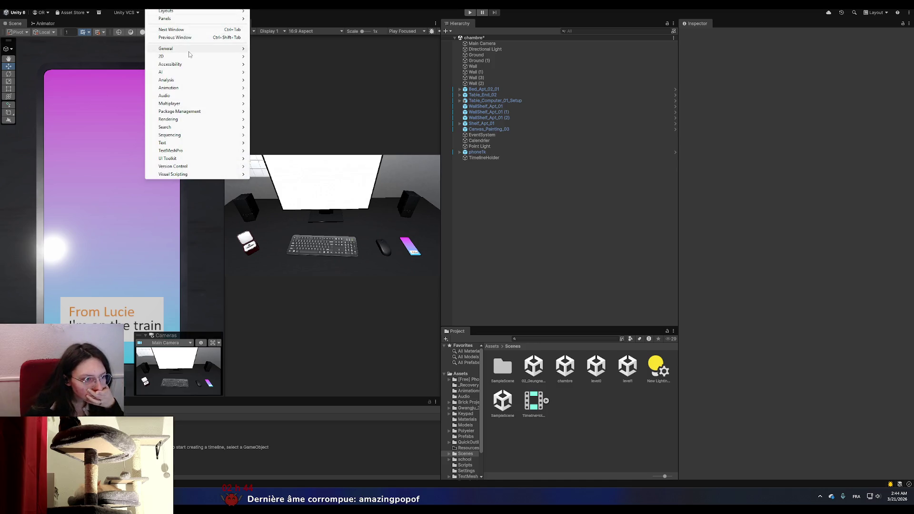
mouse_move(189, 72)
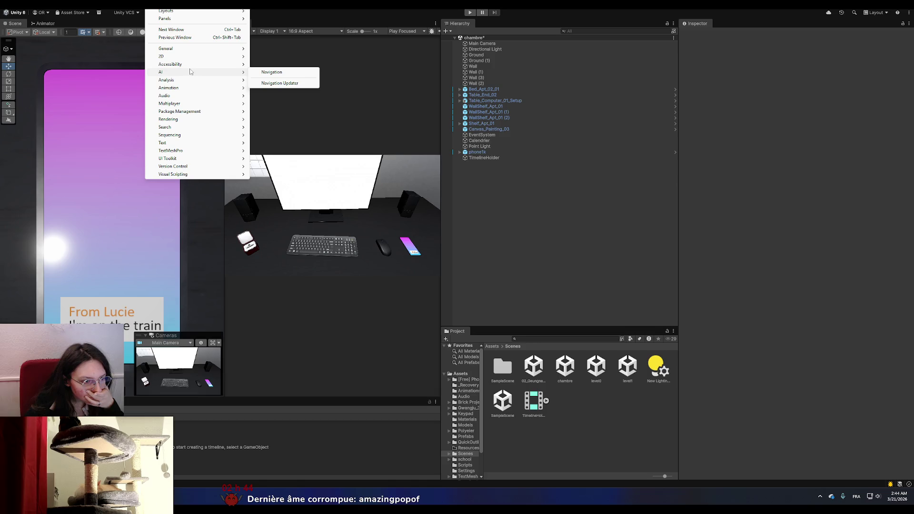
mouse_move(177, 134)
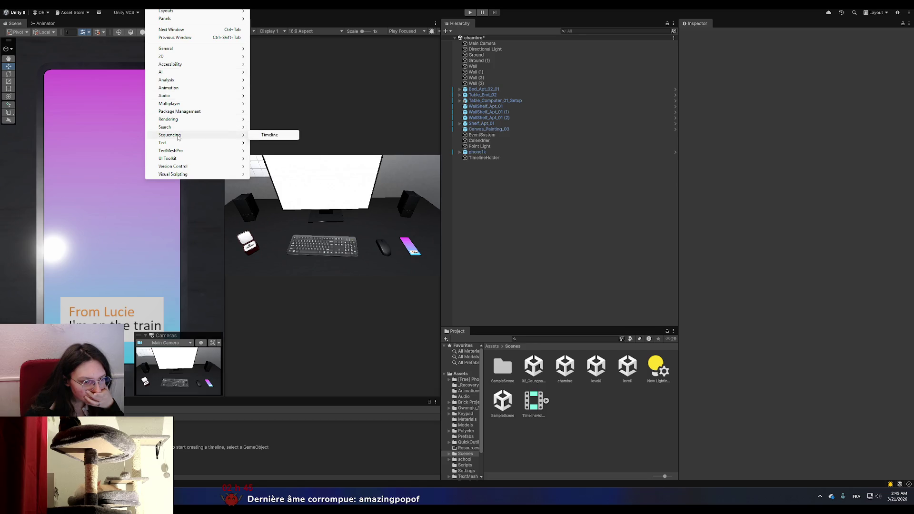
mouse_move(176, 150)
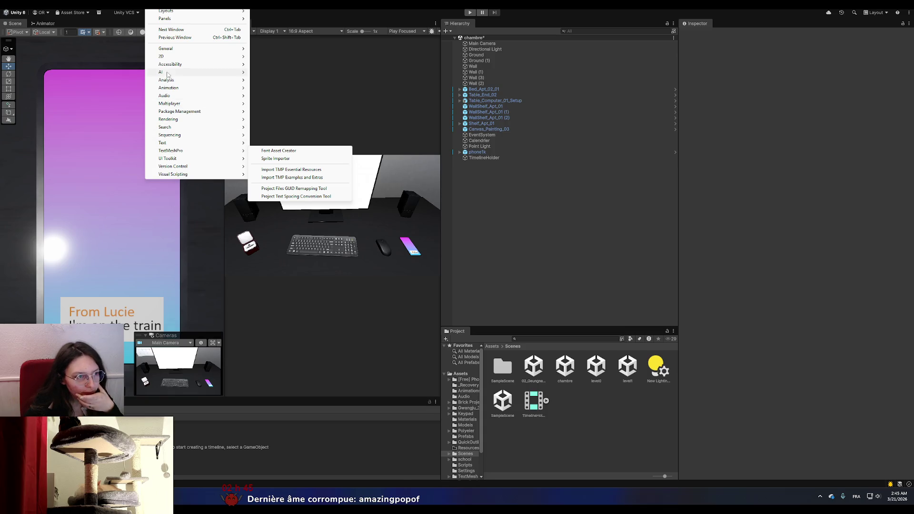
mouse_move(138, 3)
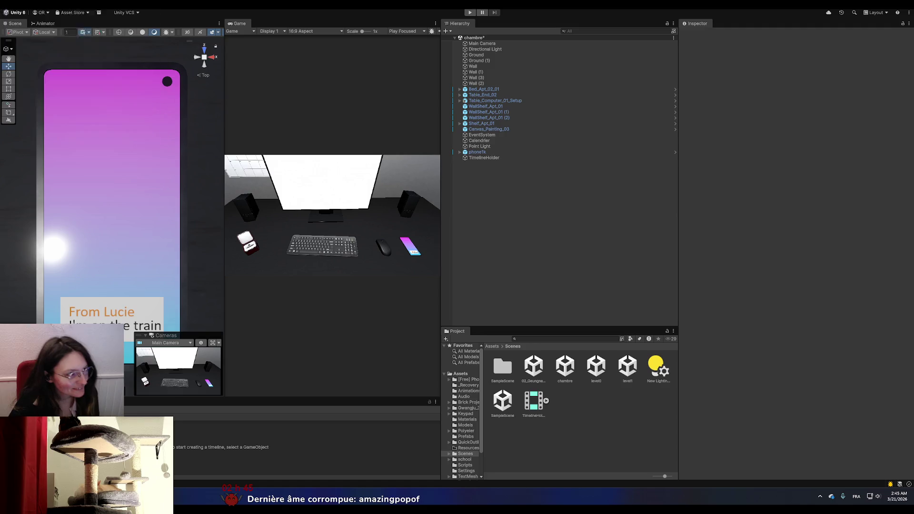
click(7, 4)
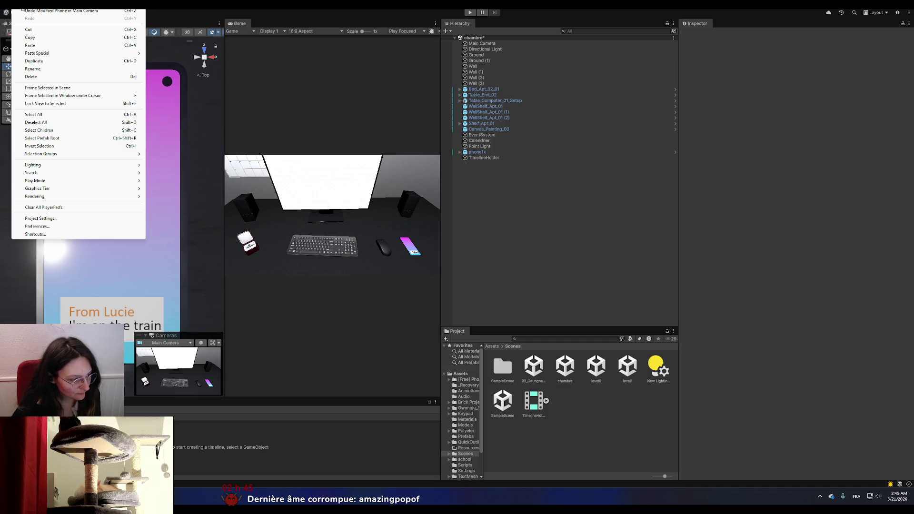
mouse_move(31, 10)
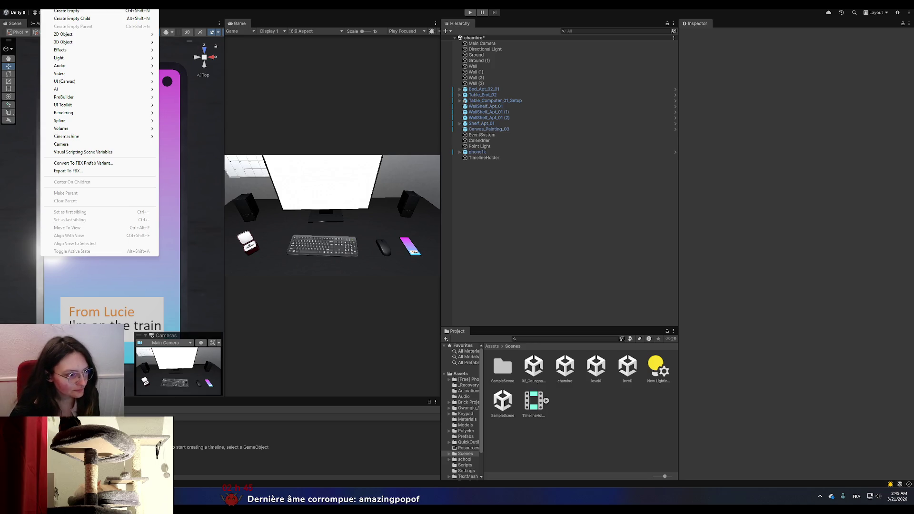
mouse_move(78, 5)
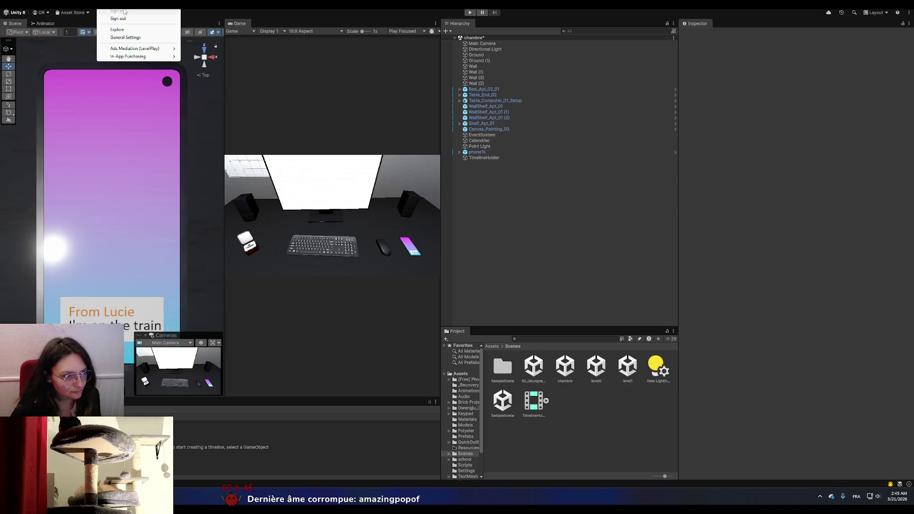
click(730, 363)
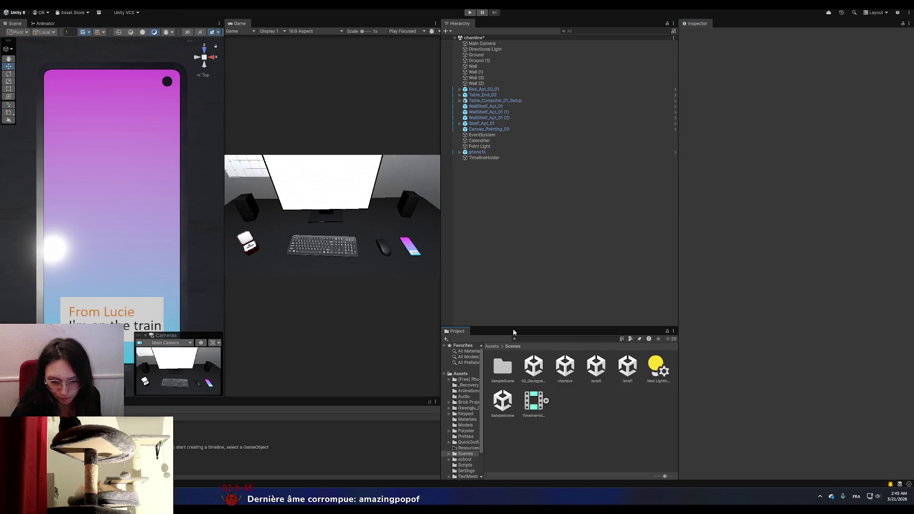
right_click(465, 332)
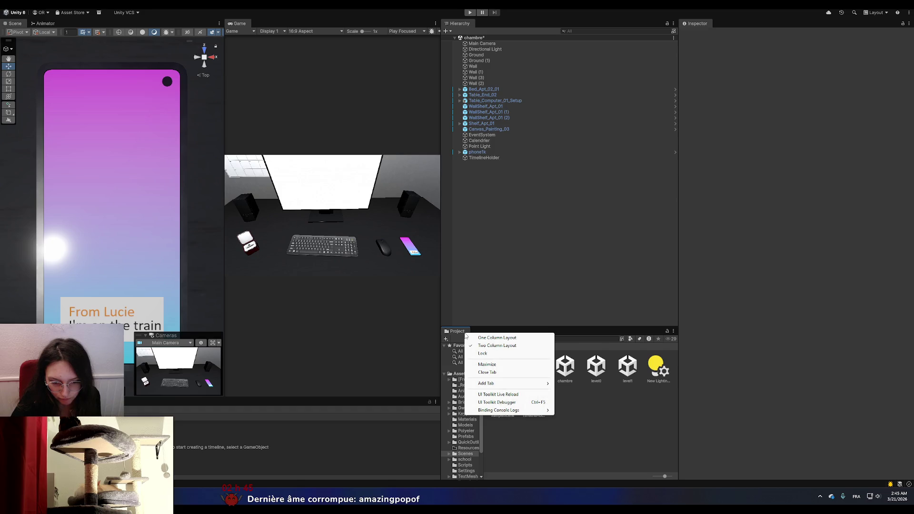
mouse_move(528, 383)
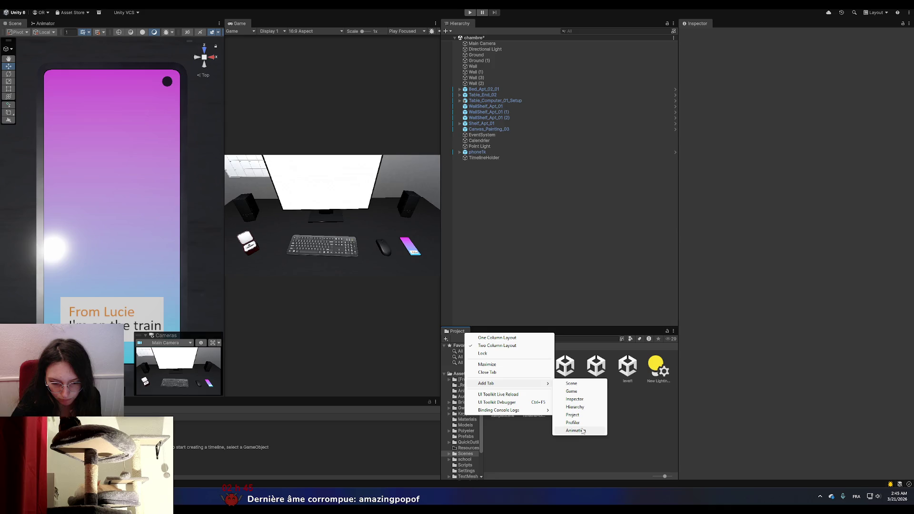
mouse_move(538, 412)
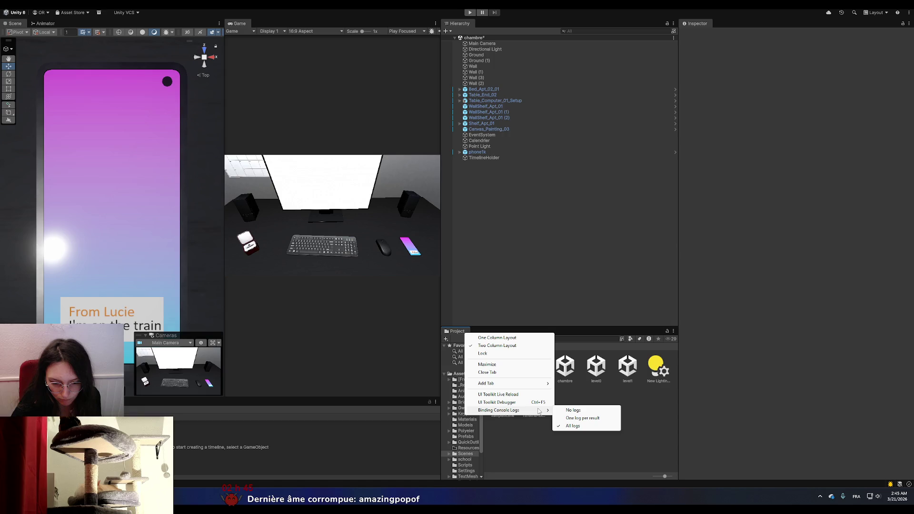
click(538, 402)
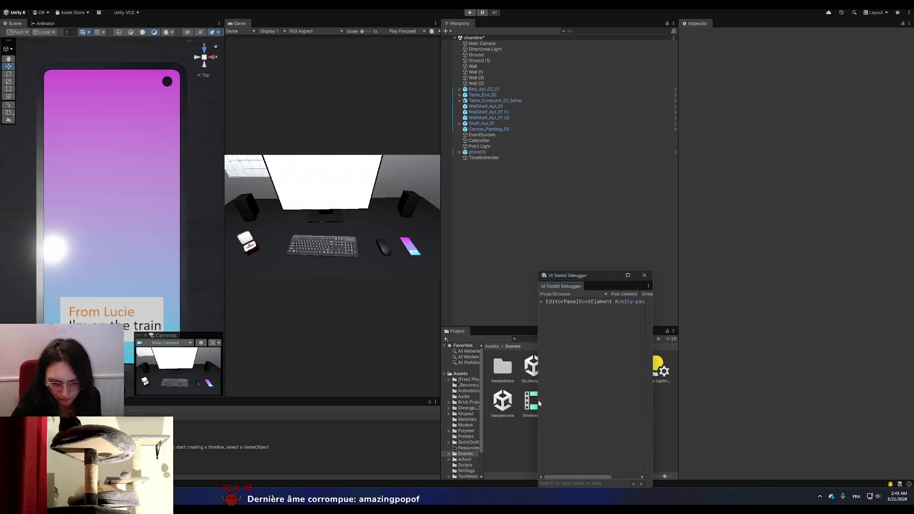
click(645, 275)
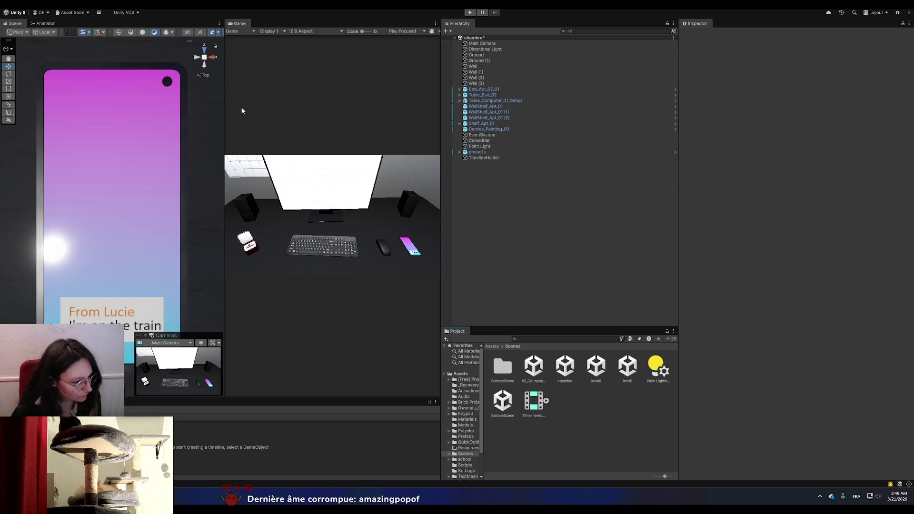
click(152, 3)
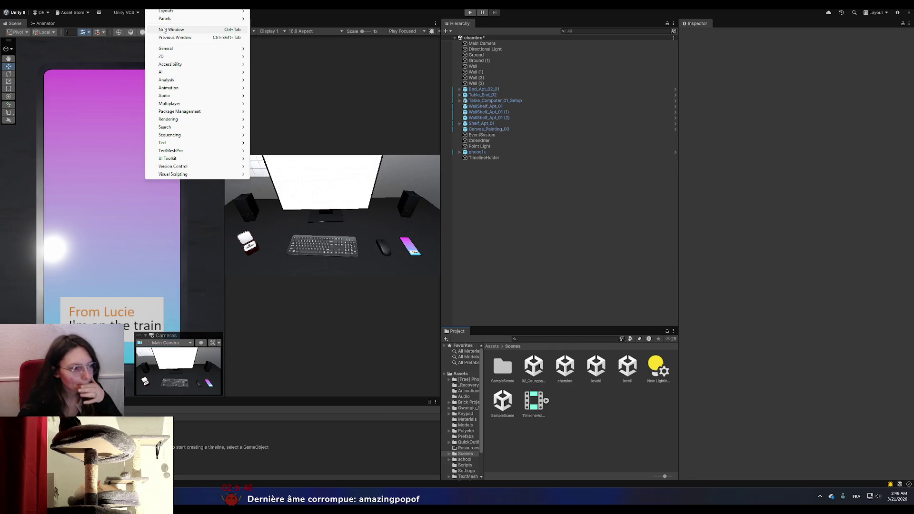
- Open Window > General > Console, dock it bottom-right, and toggle Collapse off and on
mouse_move(170, 16)
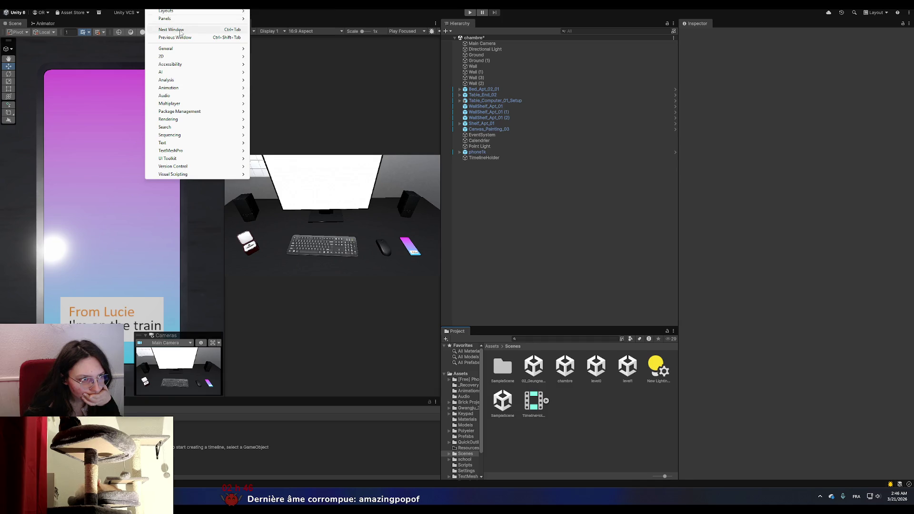
mouse_move(180, 51)
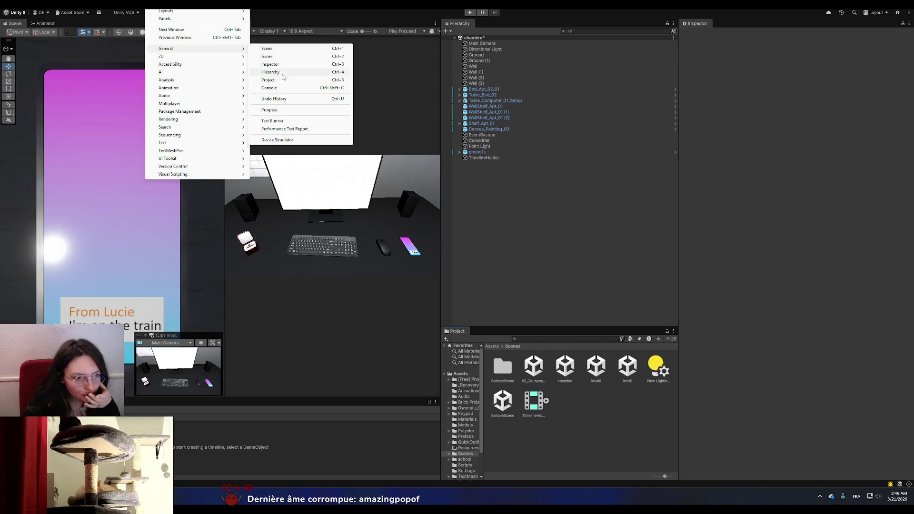
click(283, 88)
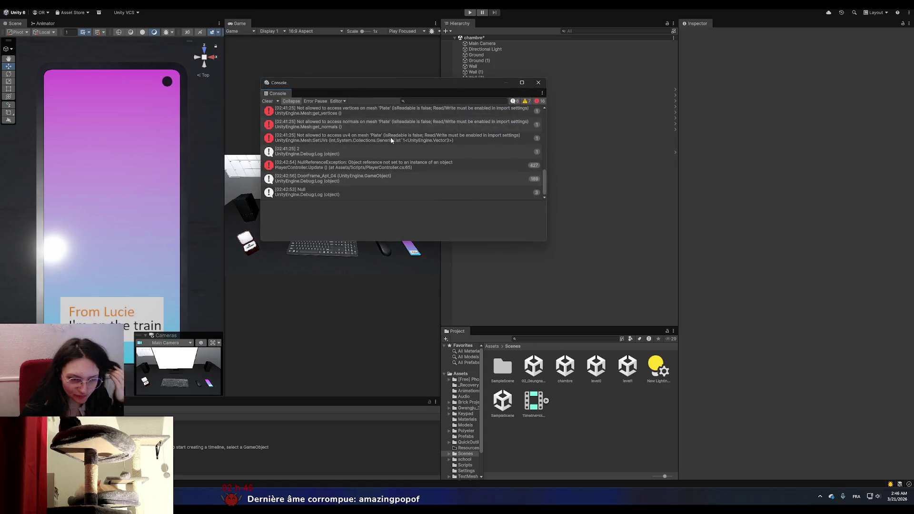
mouse_move(281, 93)
mouse_down()
mouse_move(770, 327)
mouse_move(782, 379)
mouse_move(737, 408)
mouse_up()
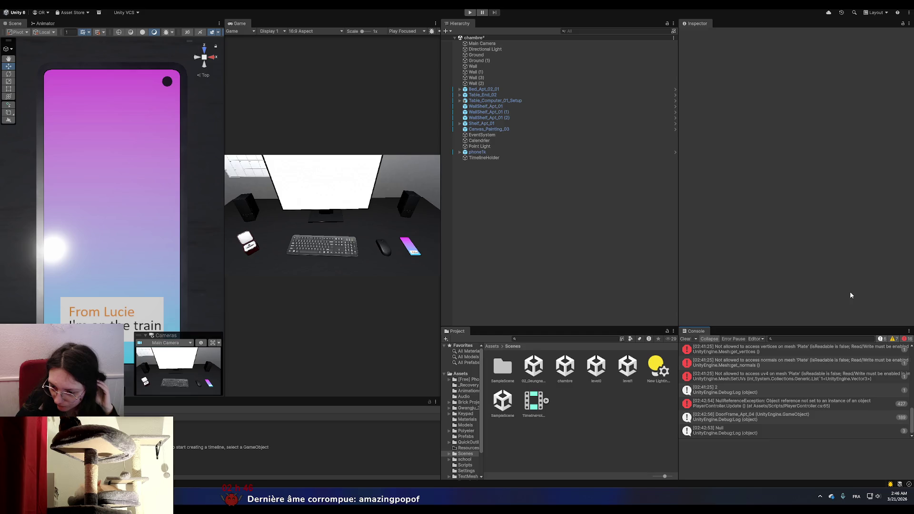
click(708, 339)
click(709, 339)
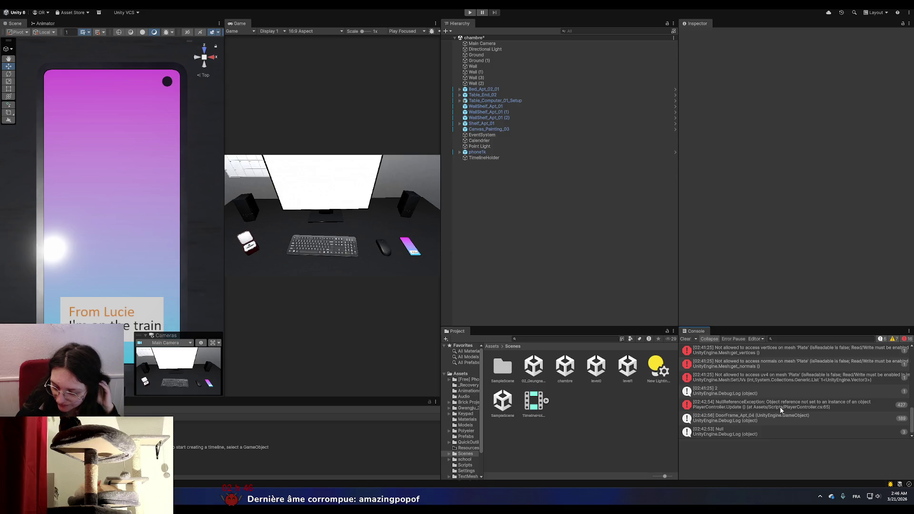
- Jump from the Console's NullReferenceException to its line in PlayerController.cs
double_click(726, 404)
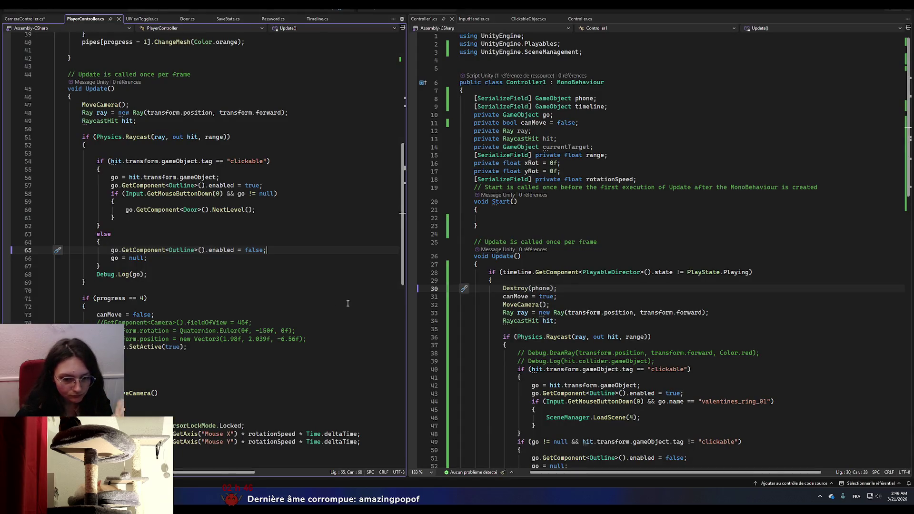
scroll(514, 351, down, 11)
scroll(514, 351, up, 11)
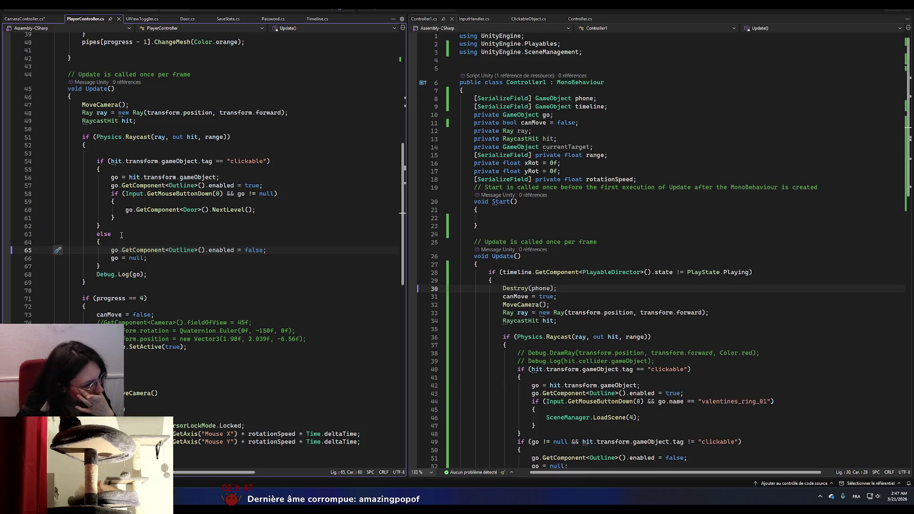
- Replace line 63's else with if (go != null && go.tag != "clickable"), save, and return to Unity
drag(111, 234, 97, 234)
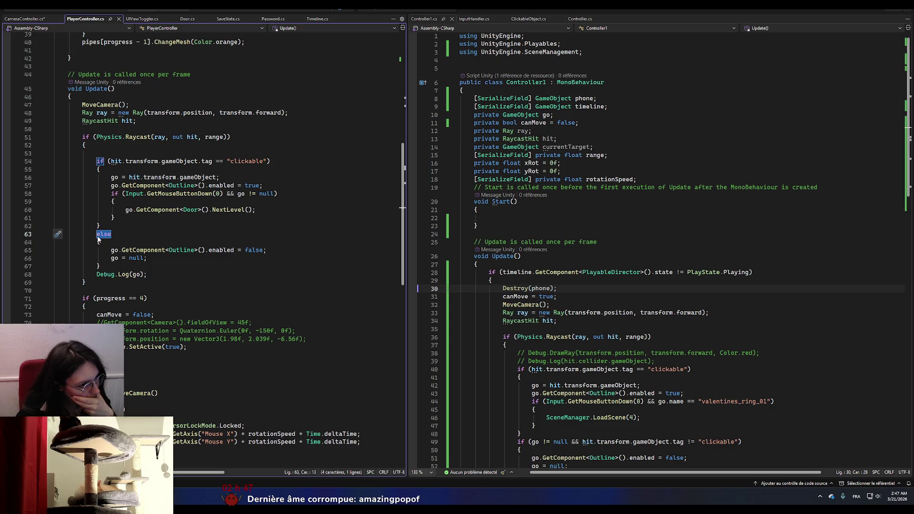
text(if )
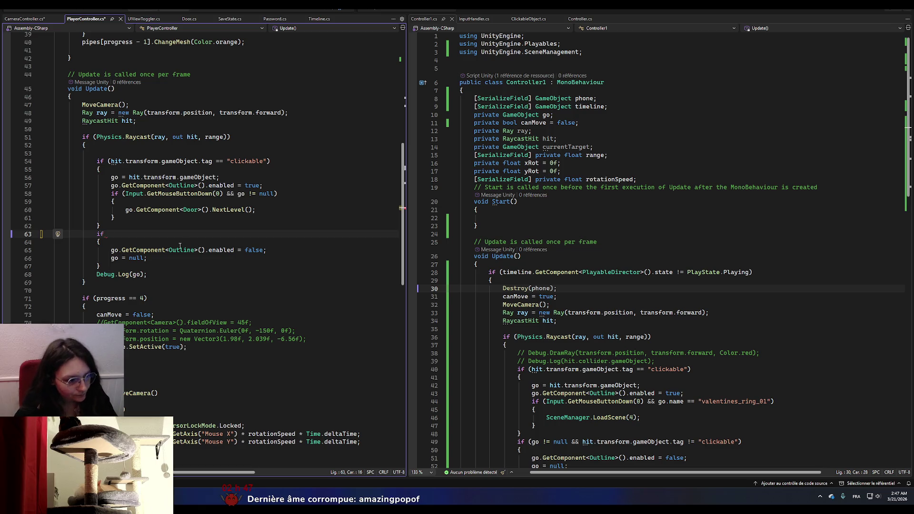
text((go )
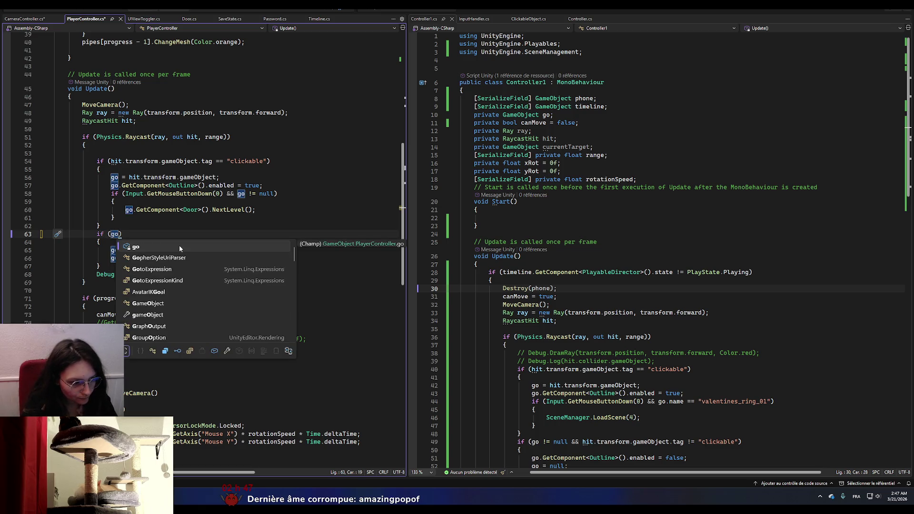
text(!=)
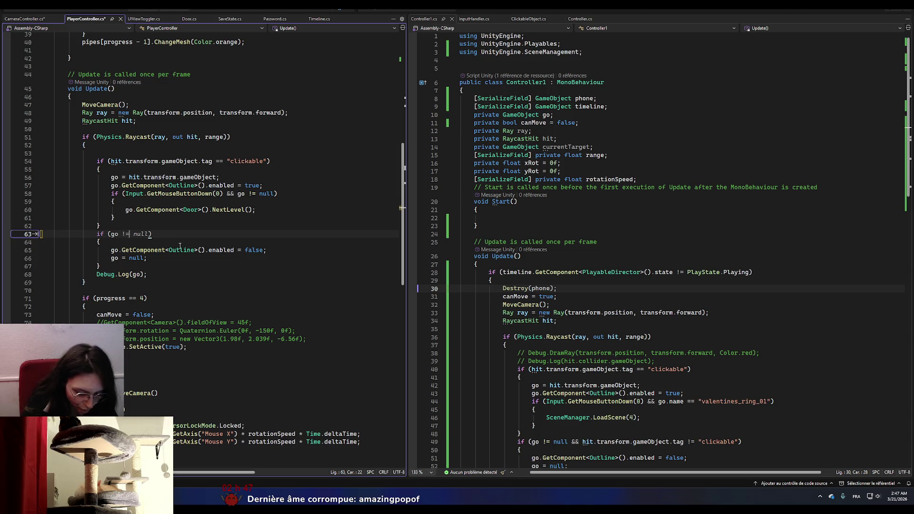
text( null )
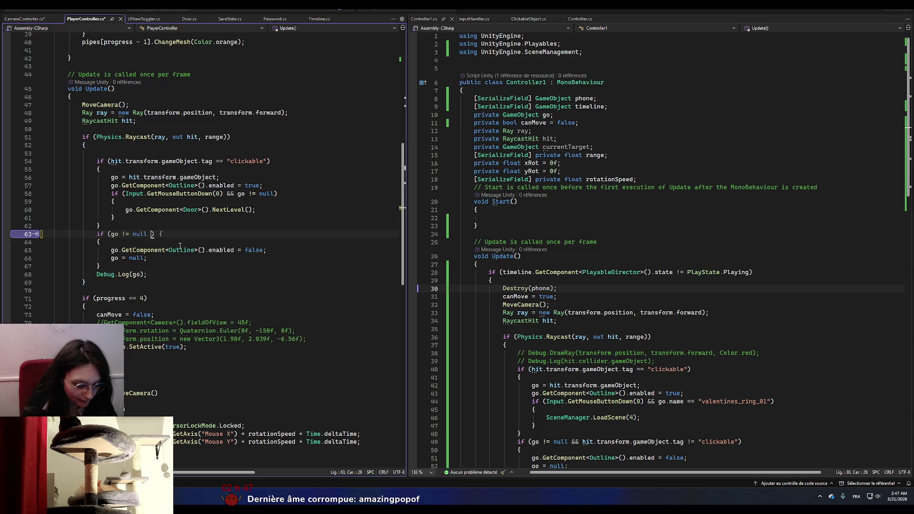
text(&& go)
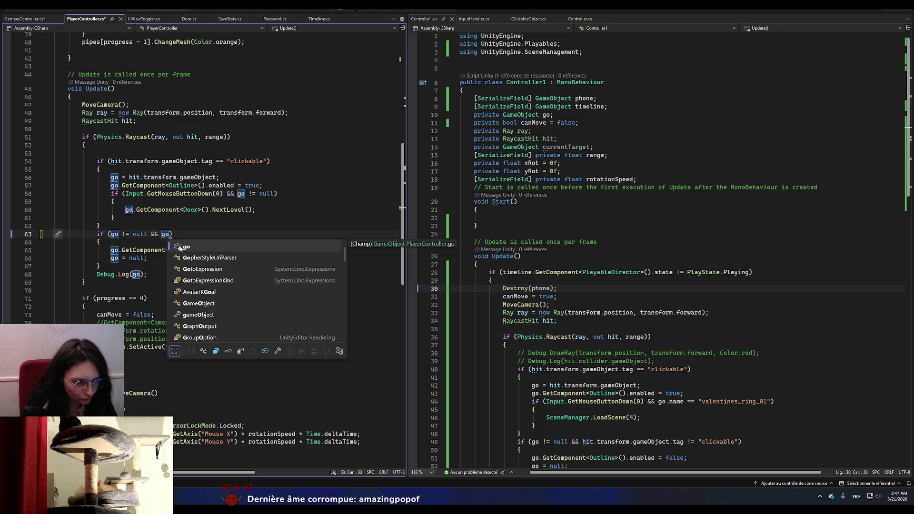
text(.tag)
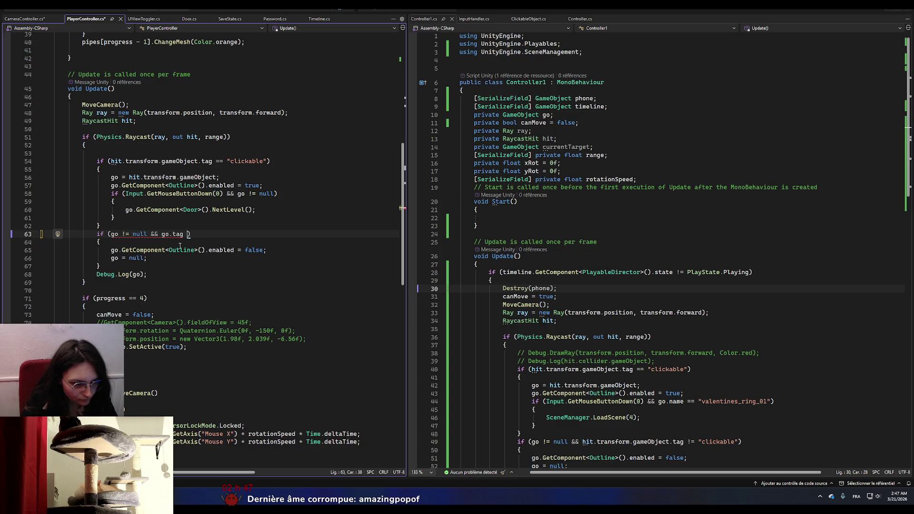
text(!= "cm)
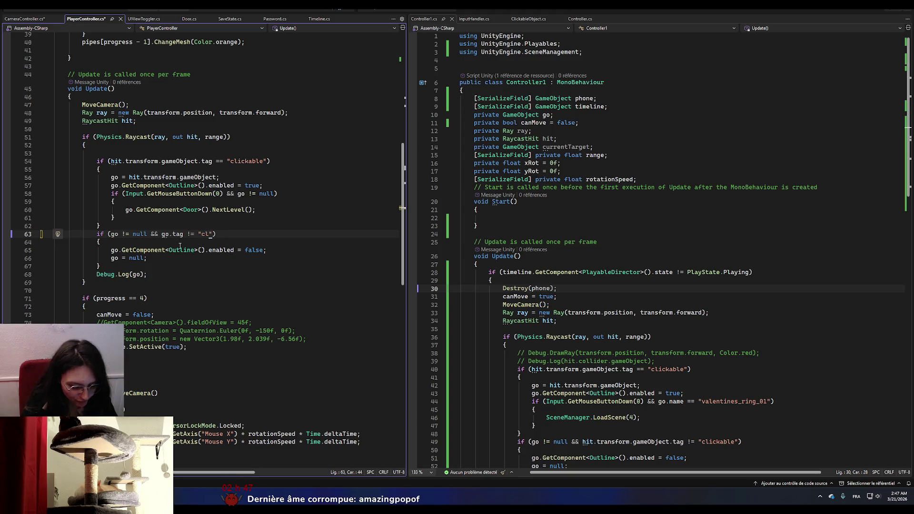
key(BackSpace)
text(lickable)
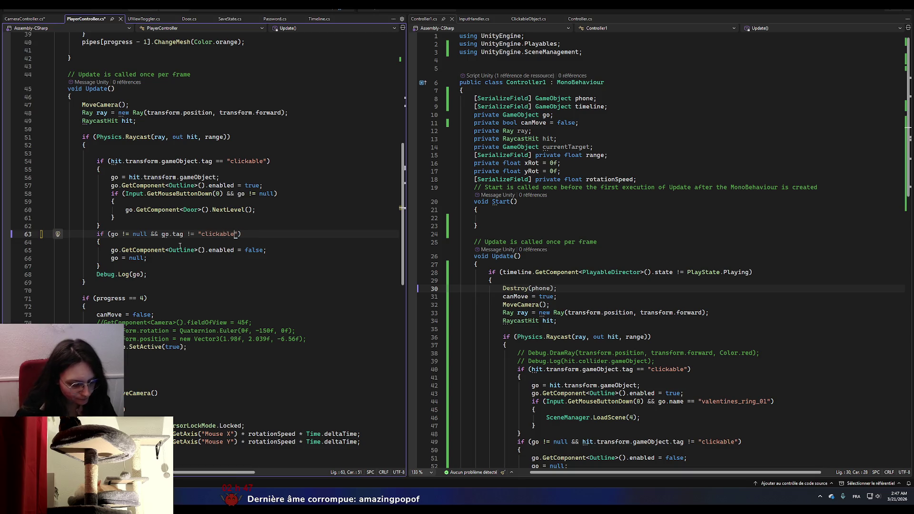
key(ctrl+s)
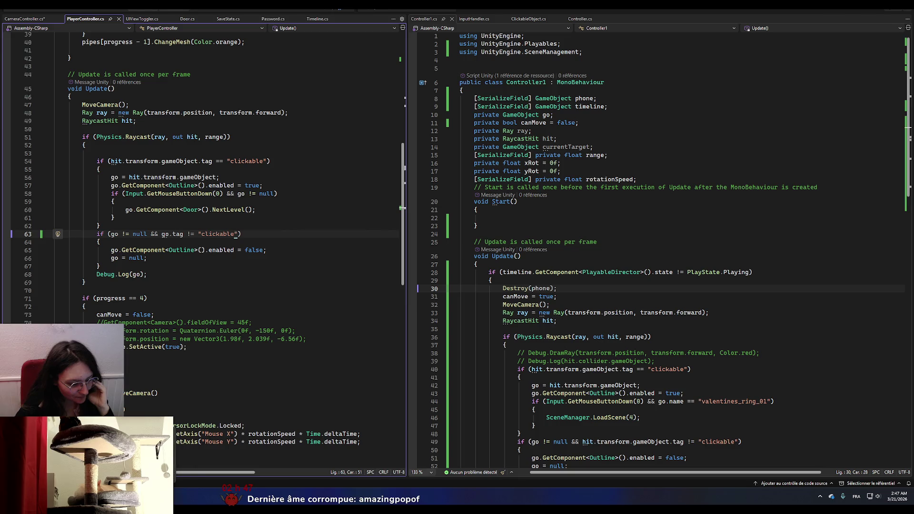
key(alt+Tab)
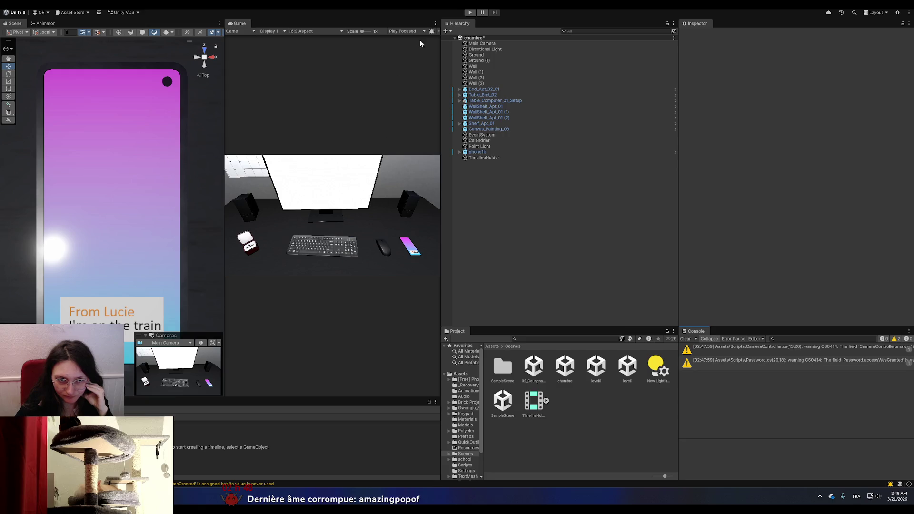
- Enter play mode to test the PlayerController change
click(470, 12)
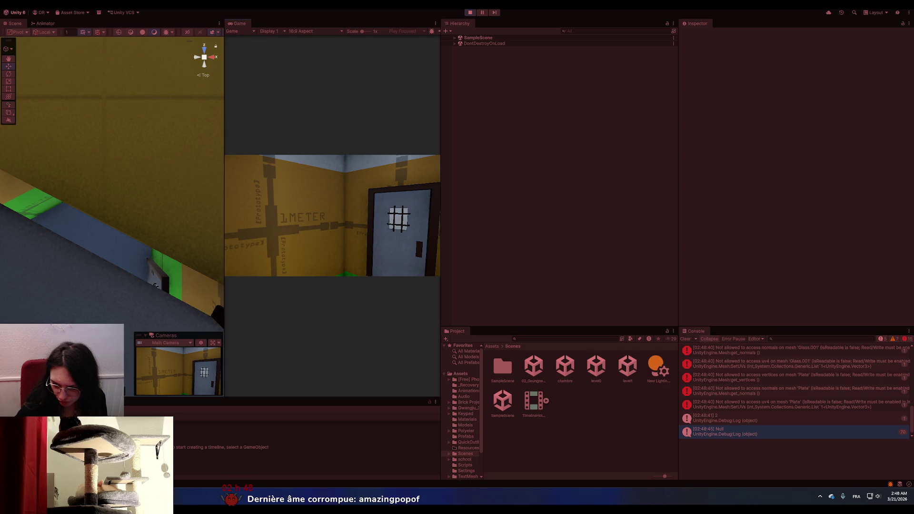
- Look around the room in play, then open Outline.cs from the Console's mesh error
key(e)
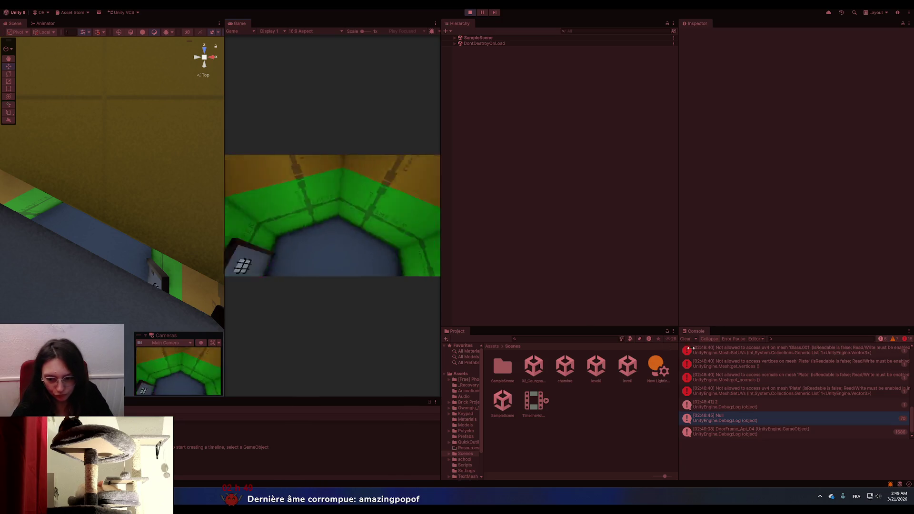
scroll(749, 372, up, 5)
scroll(749, 372, up, 5)
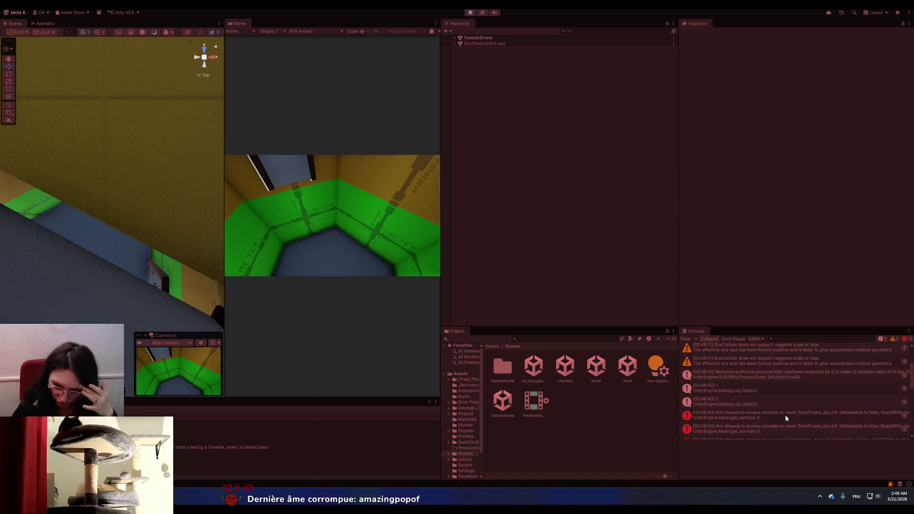
double_click(764, 411)
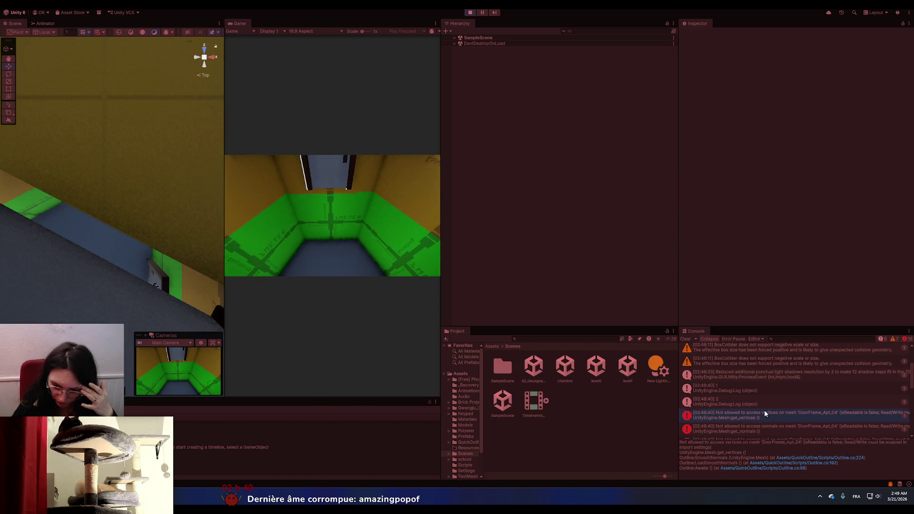
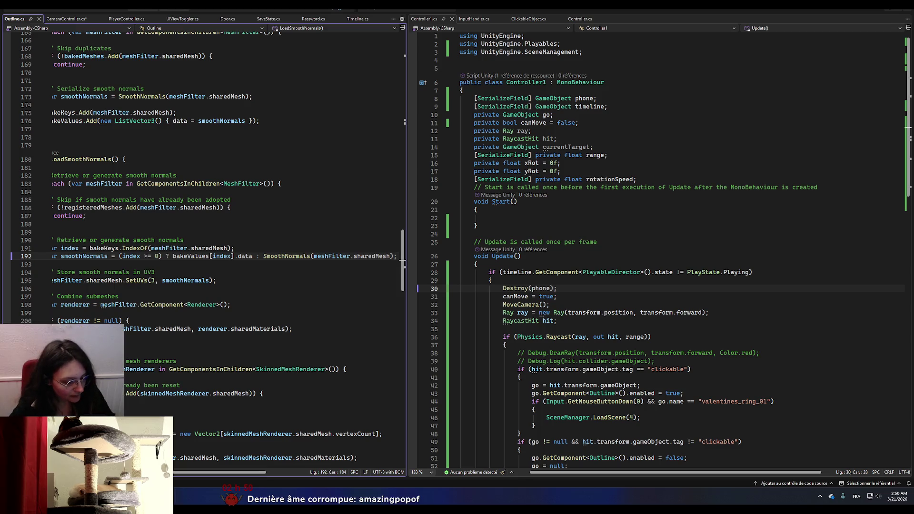
- Switch back to the Unity editor with the game still running in play mode
key(alt+Tab)
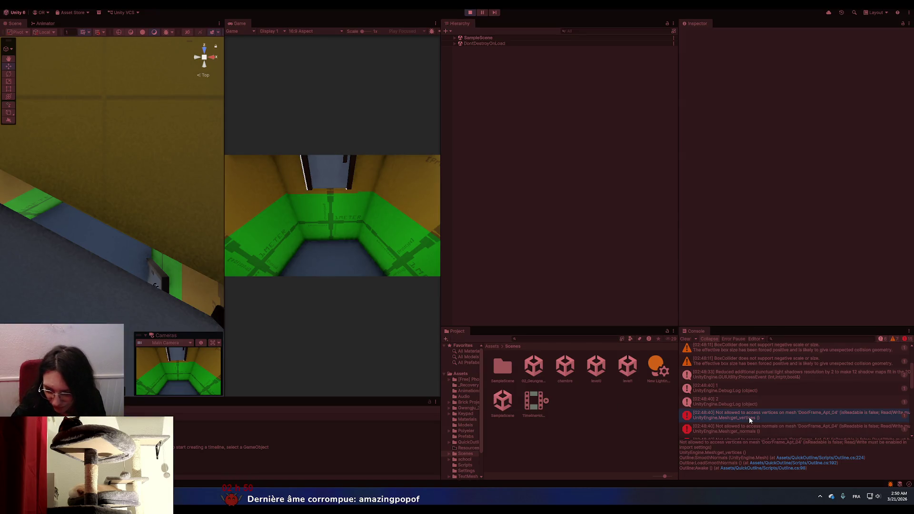
- Search the Project window for 'doorfr' and open the DoorFrame_Apt_04 prefab in Prefab Mode
scroll(465, 435, down, 3)
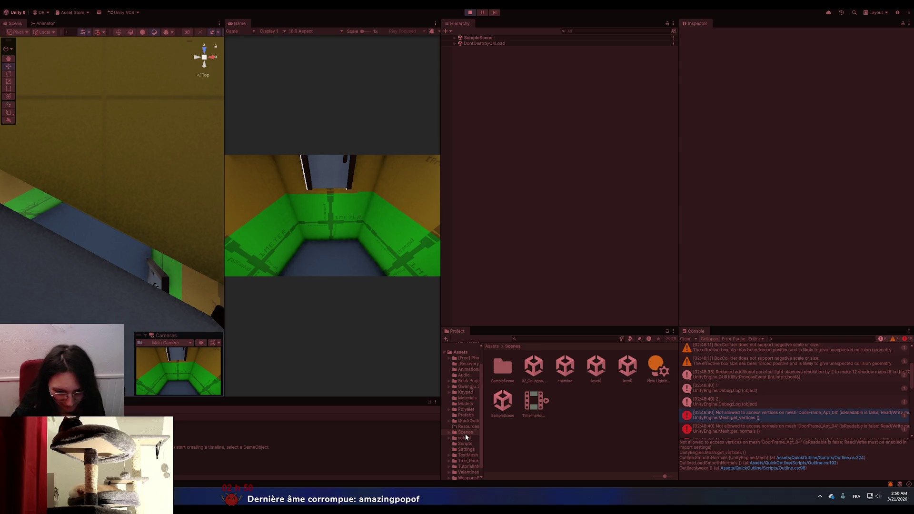
scroll(464, 435, down, 1)
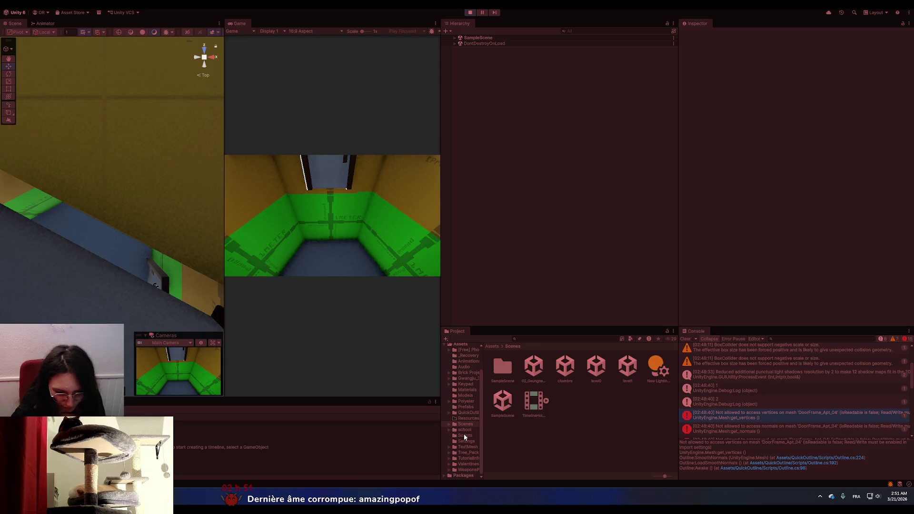
click(535, 339)
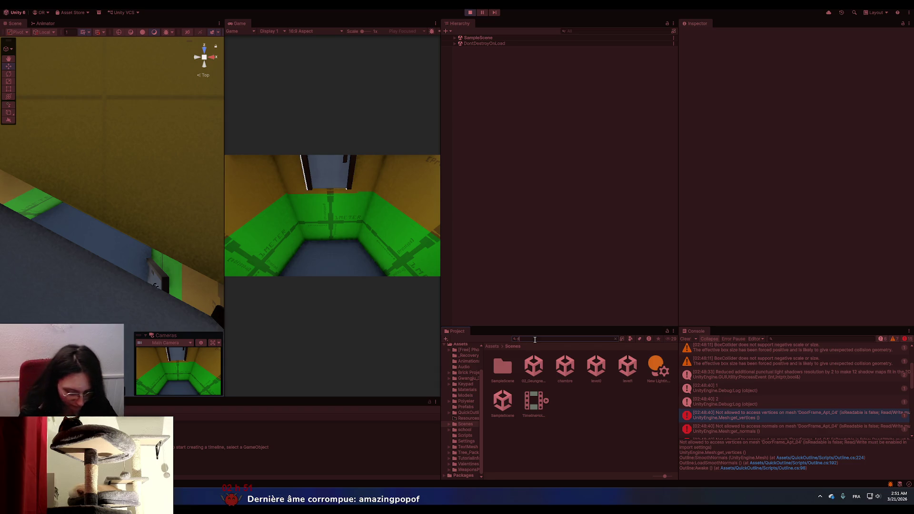
text(doorfr)
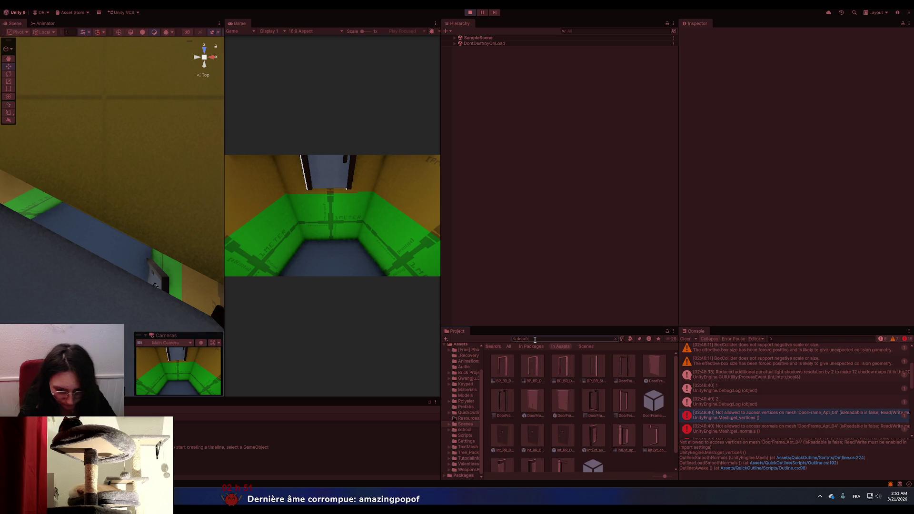
double_click(648, 403)
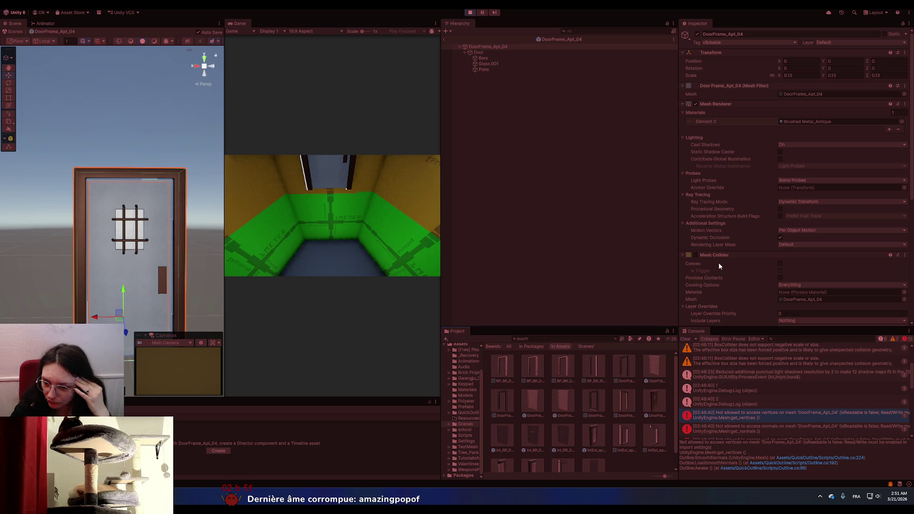
- Review the door frame's Inspector components, then select the DoorFrame_Apt_04 prefab asset
scroll(719, 266, down, 1)
scroll(719, 266, down, 5)
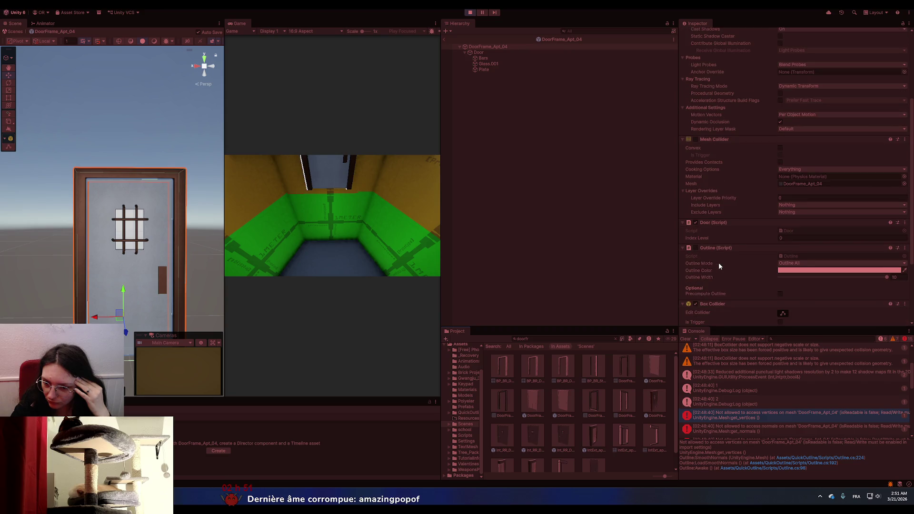
scroll(719, 266, down, 2)
scroll(719, 266, down, 3)
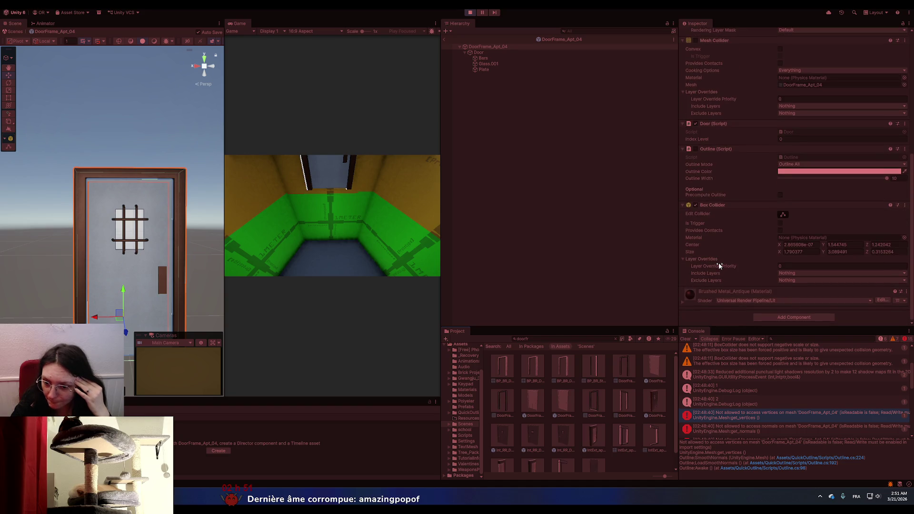
scroll(719, 265, up, 11)
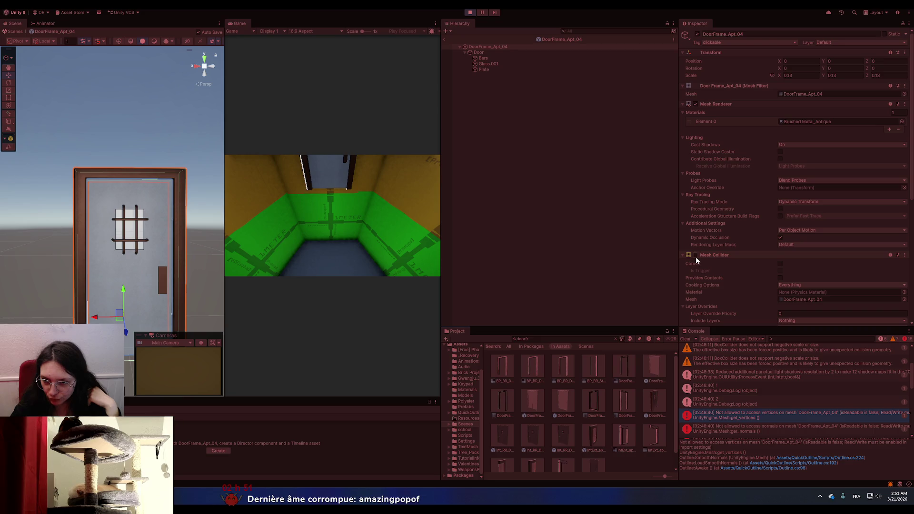
scroll(746, 286, down, 1)
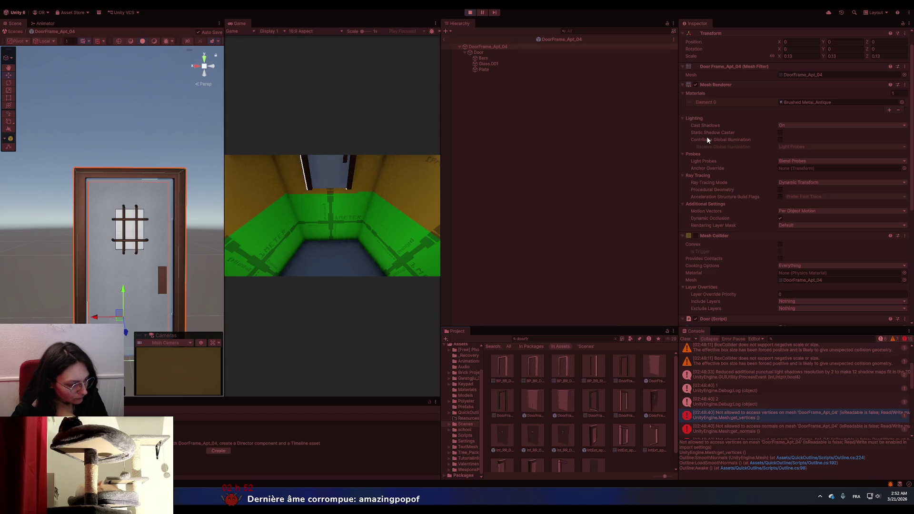
scroll(713, 179, up, 1)
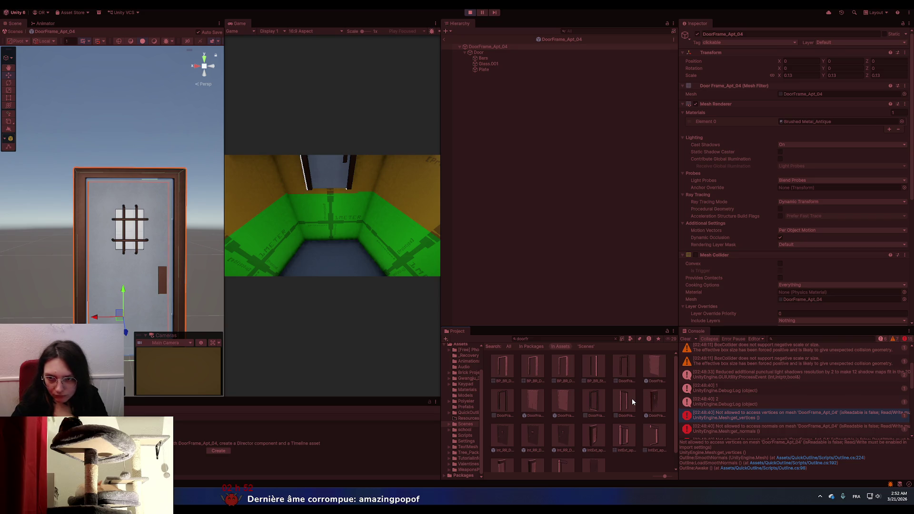
click(655, 408)
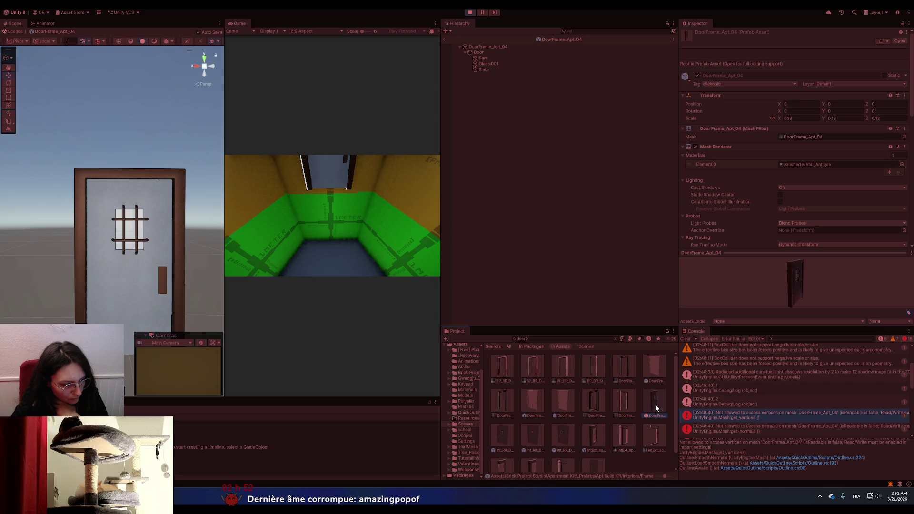
- Show the DoorFrame_Apt_04 mesh asset: 344 vertices, 444 triangles, Read/Write disabled
click(495, 48)
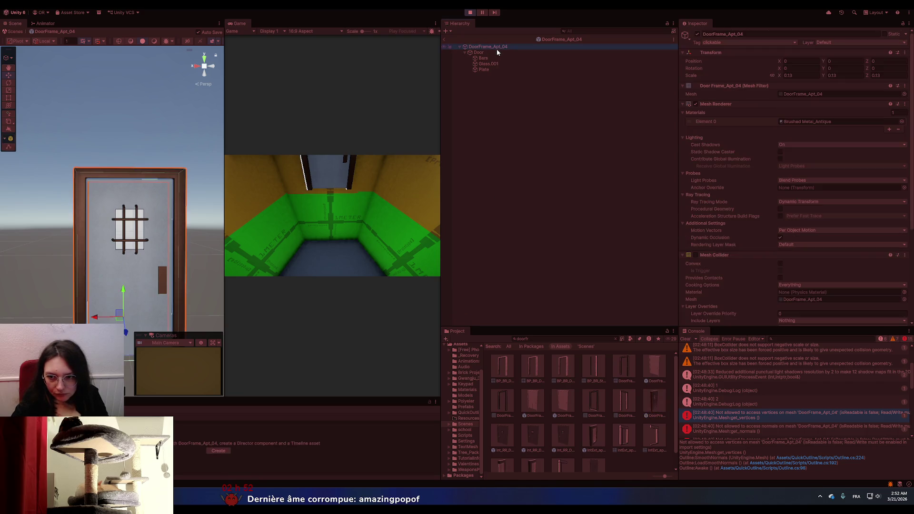
click(794, 95)
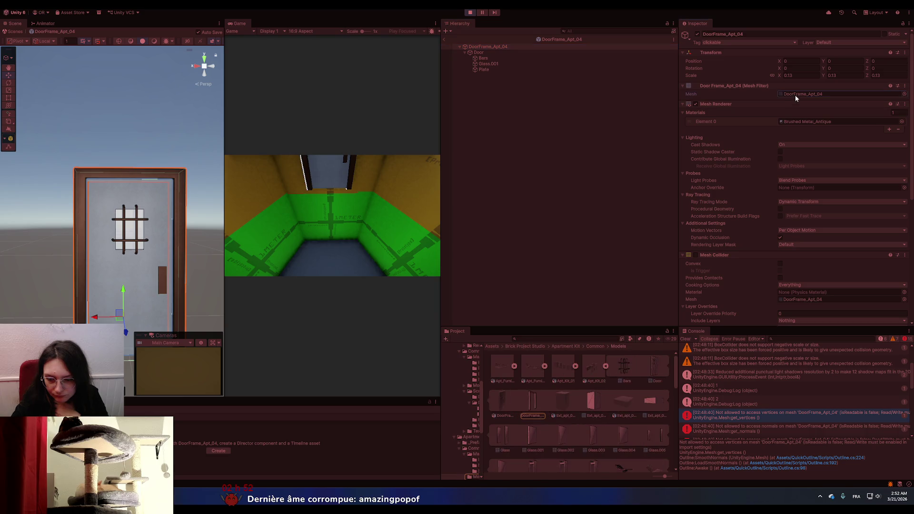
double_click(795, 95)
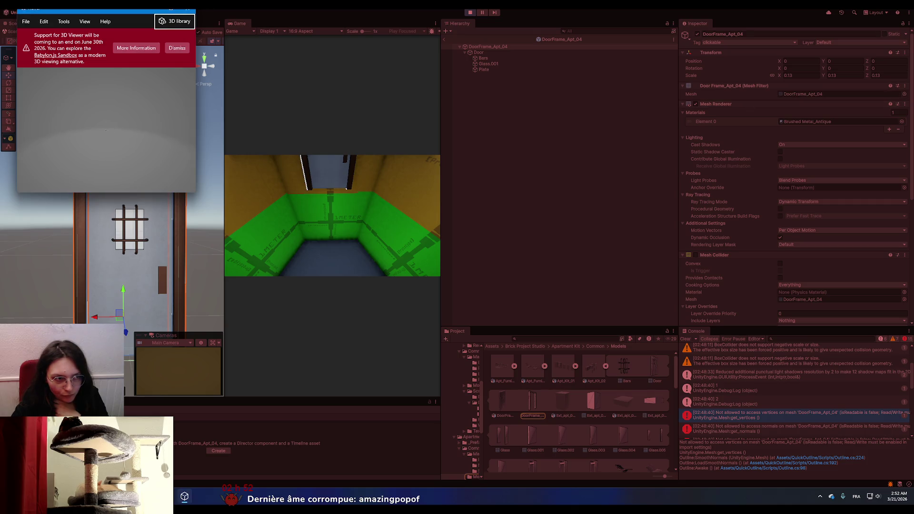
click(130, 124)
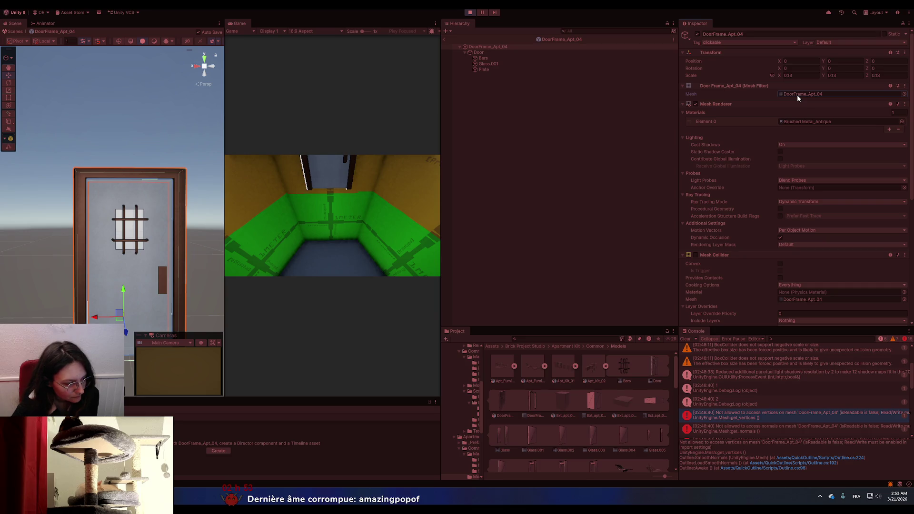
click(796, 94)
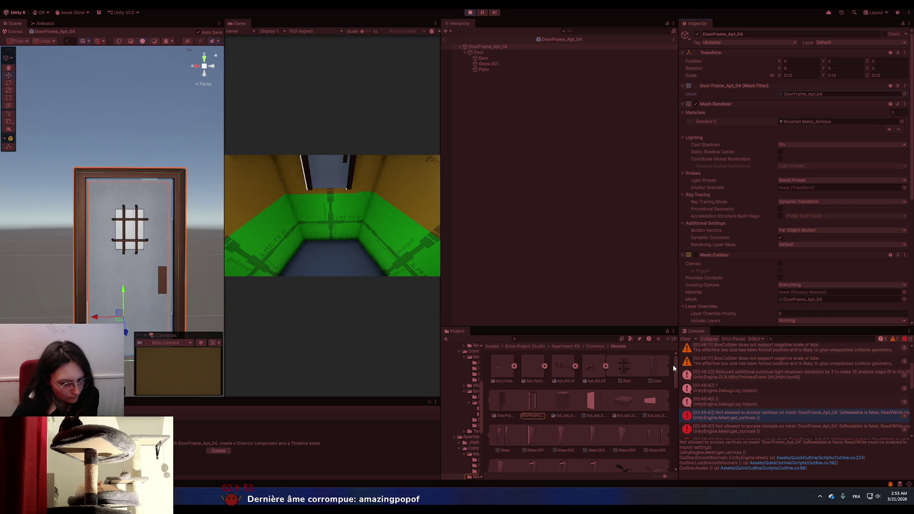
click(528, 407)
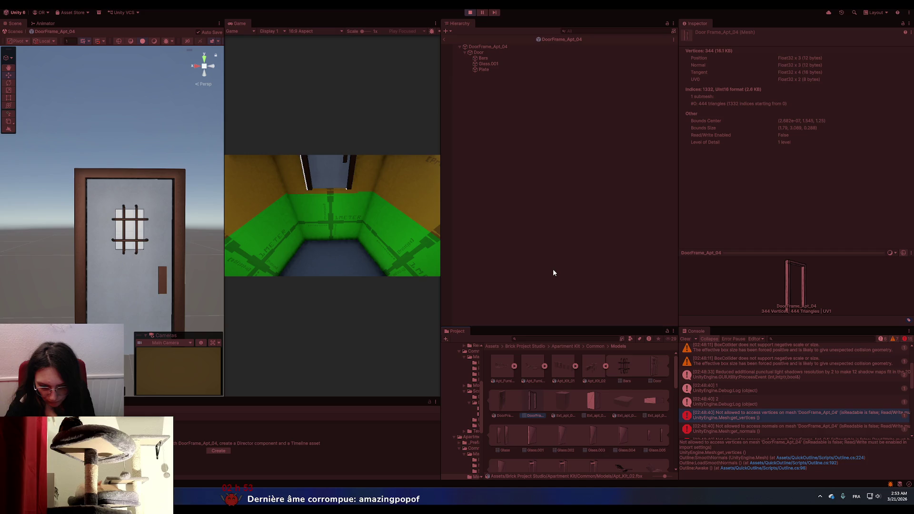
- Collapse Apt_Kit_02 and show its Import Settings with the mesh options
click(500, 405)
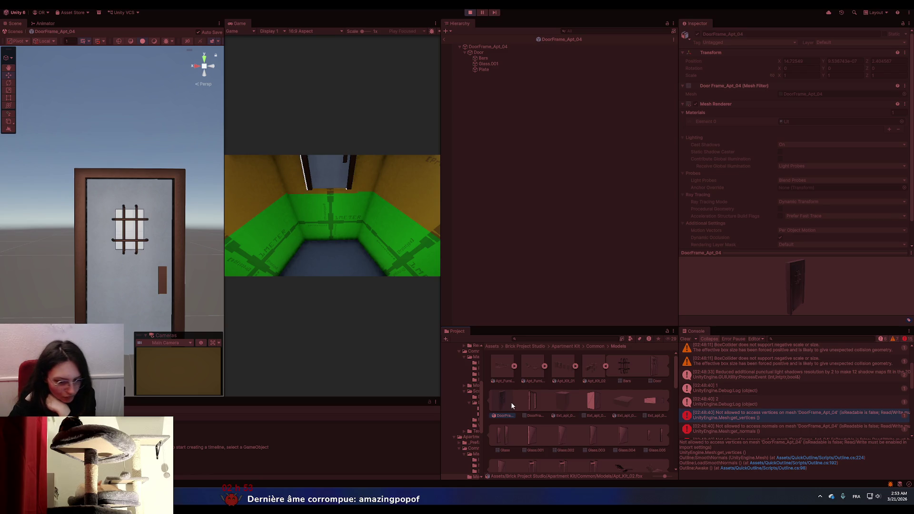
click(533, 401)
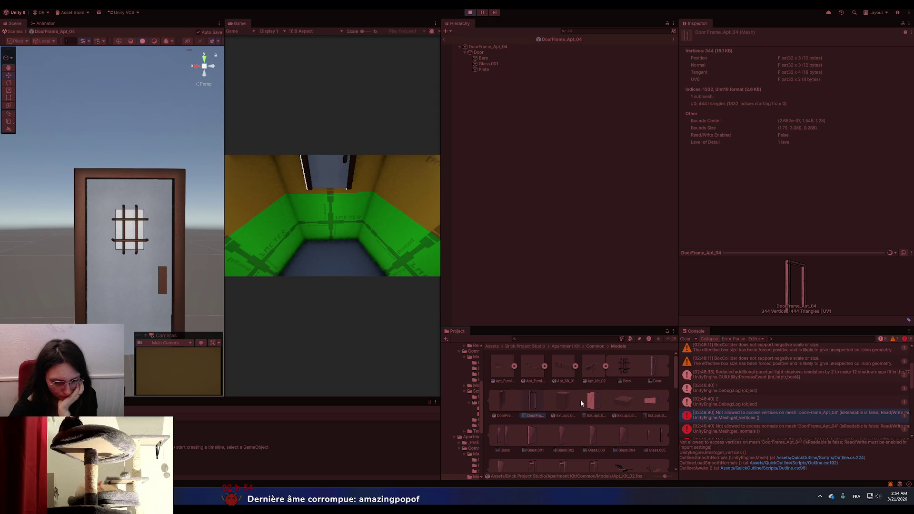
click(605, 366)
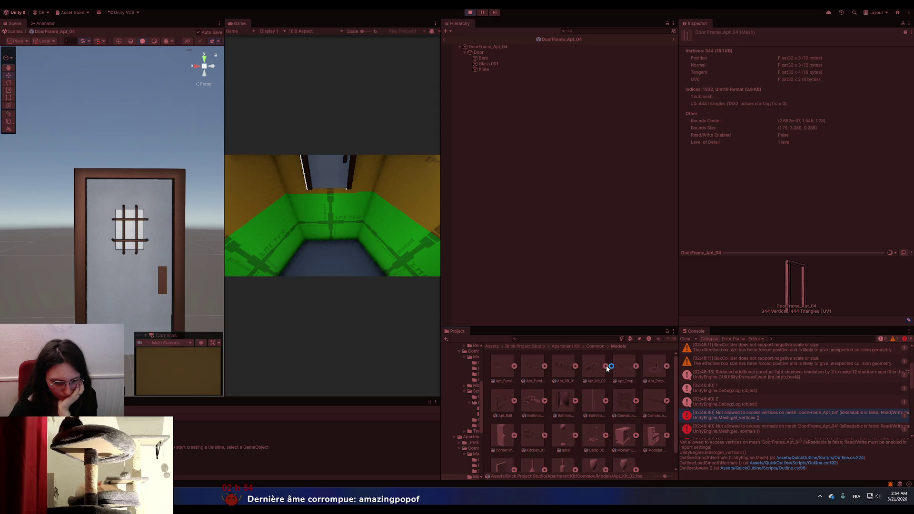
click(597, 369)
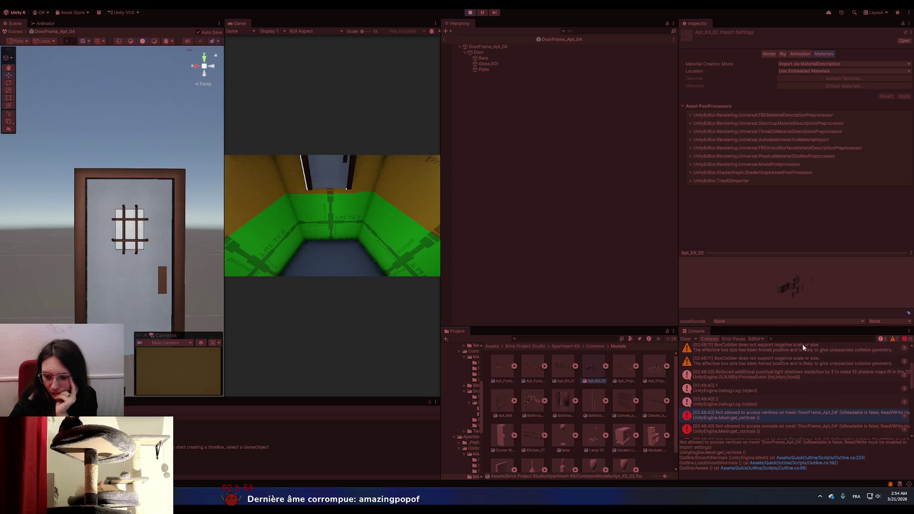
click(767, 54)
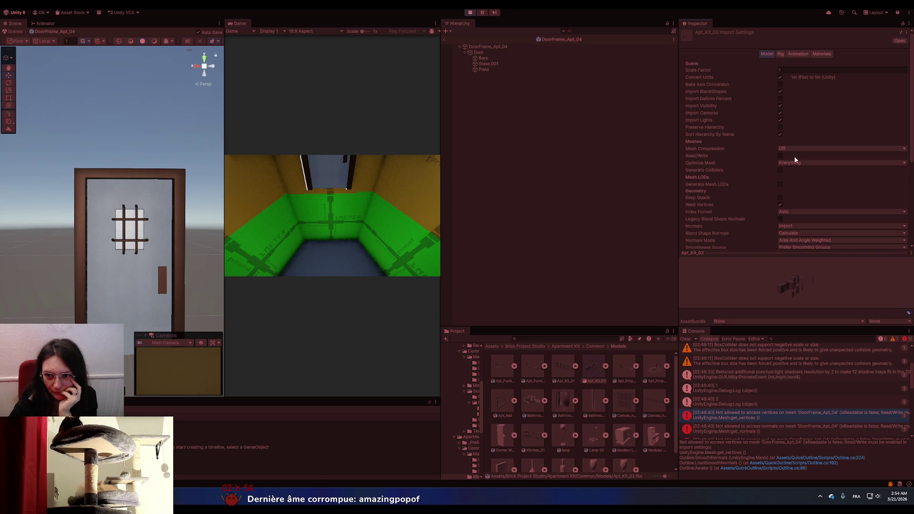
- Enable Read/Write on the Apt_Kit_02 model and apply the import settings
scroll(823, 187, down, 8)
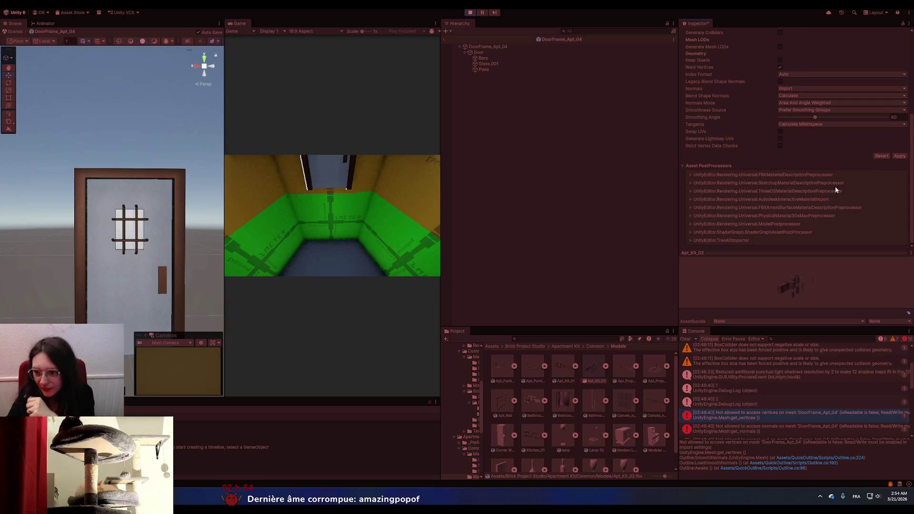
click(900, 157)
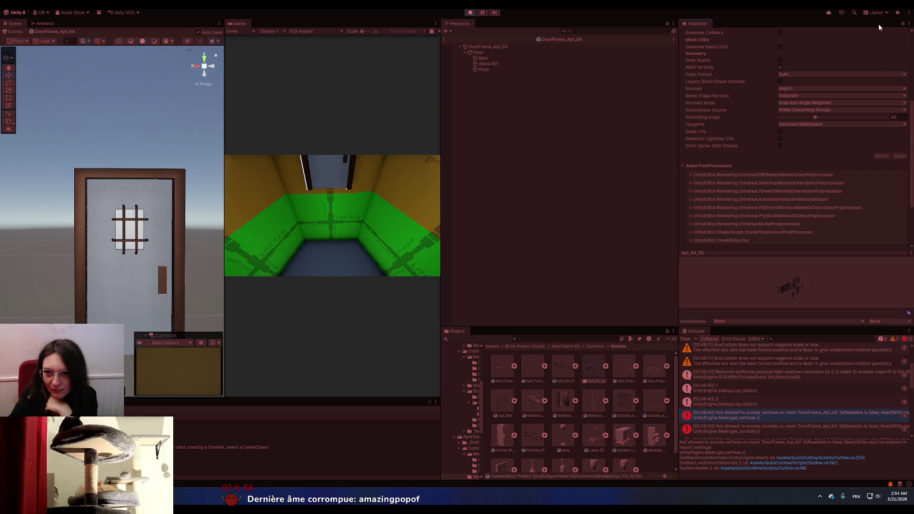
- Restart the game to confirm the console logs the DoorFrame_Apt_04 hit, then stop it
click(470, 12)
click(469, 13)
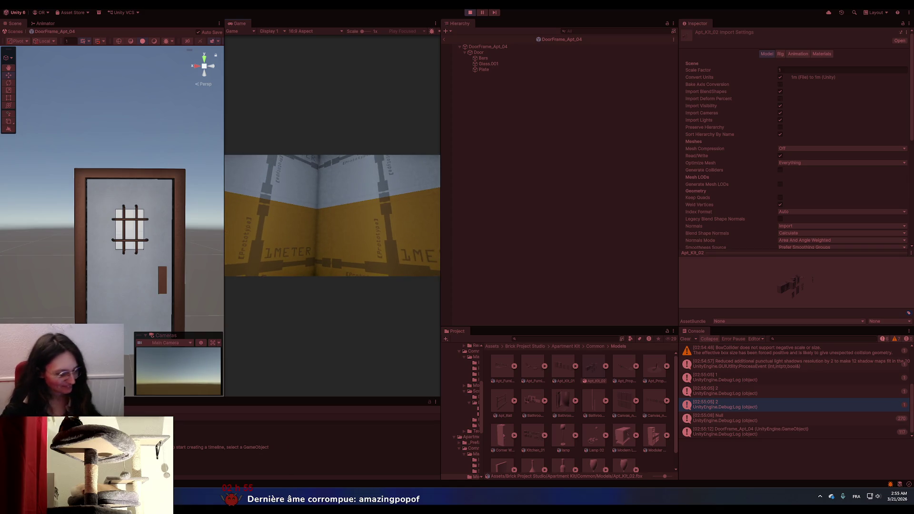
click(467, 13)
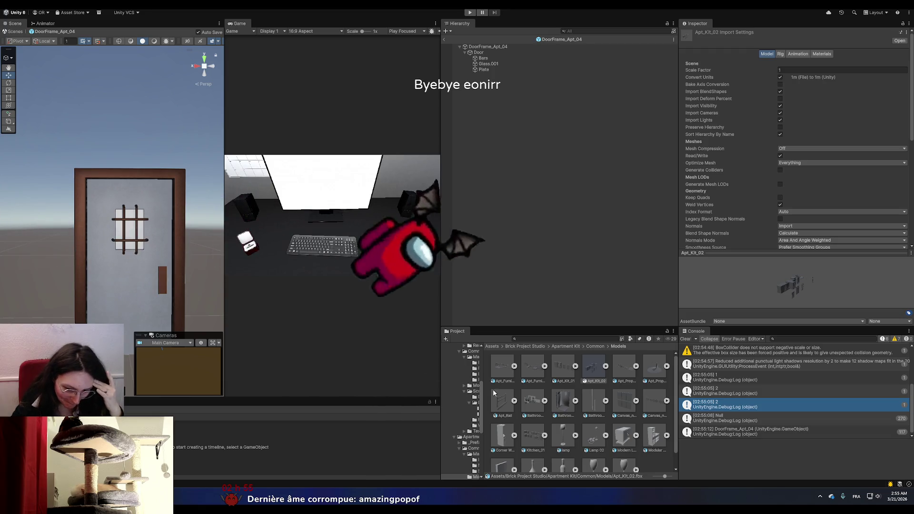
drag(484, 381, 525, 380)
- Inspect the SaveState asset's Current Level value in the Assets folder
scroll(482, 391, up, 5)
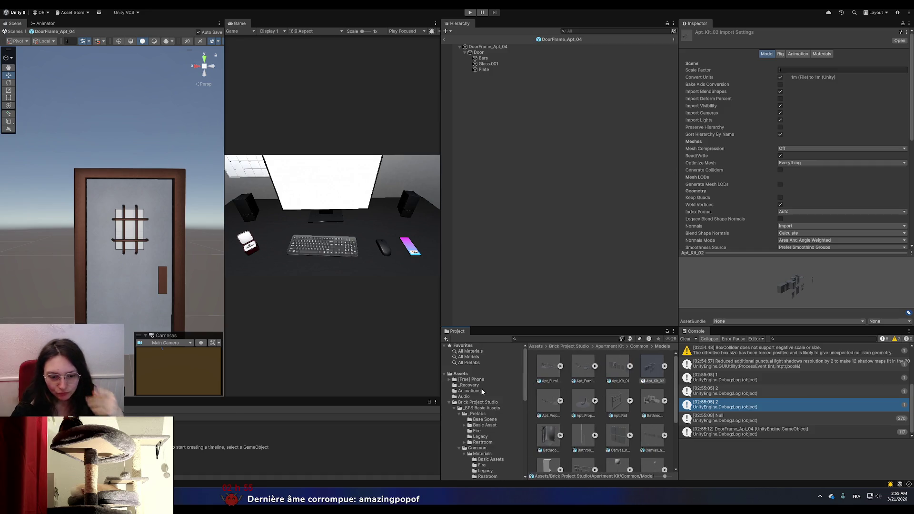
click(461, 373)
scroll(608, 416, down, 10)
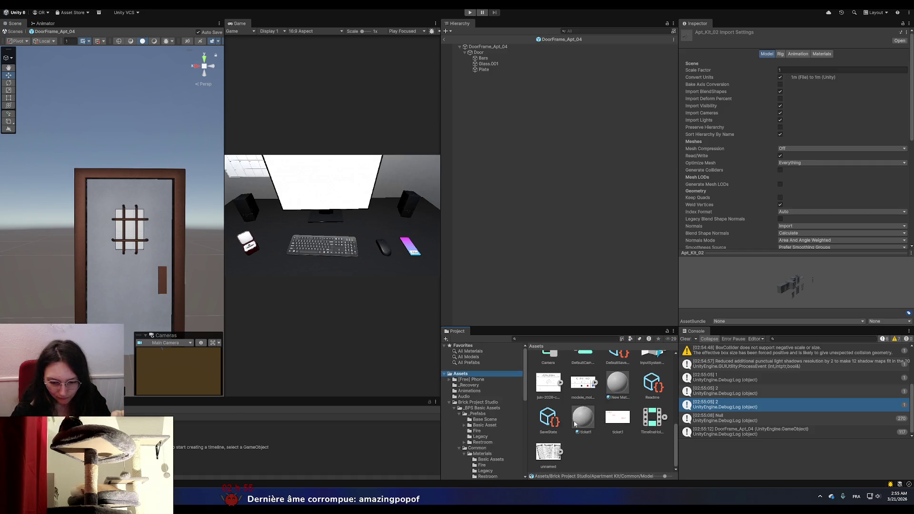
click(549, 418)
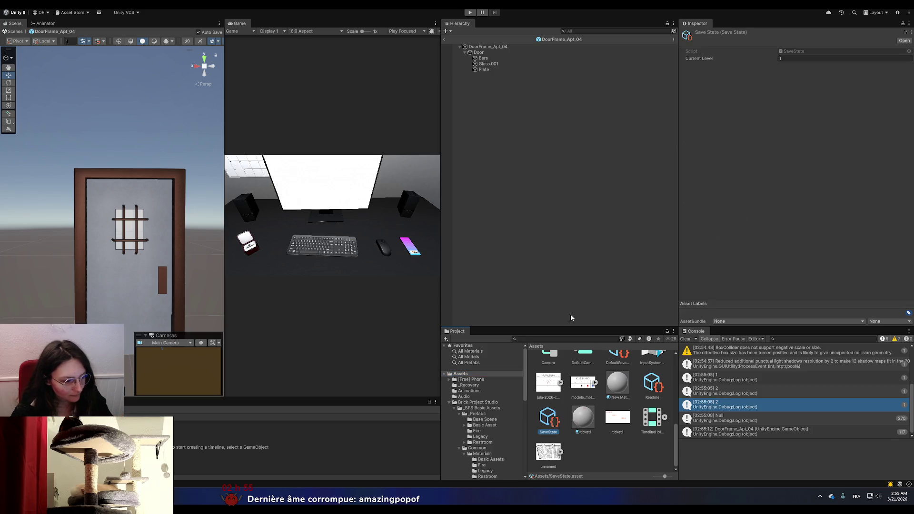
click(790, 58)
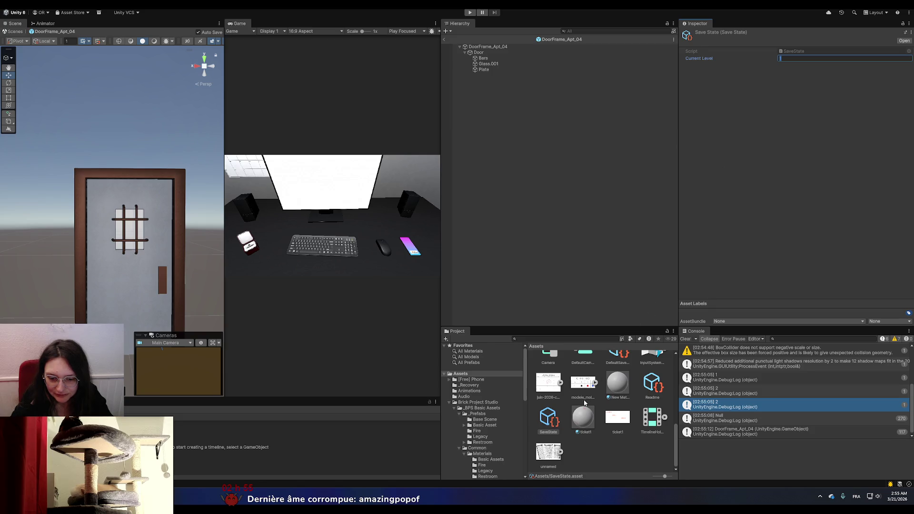
scroll(590, 393, up, 5)
scroll(604, 384, up, 3)
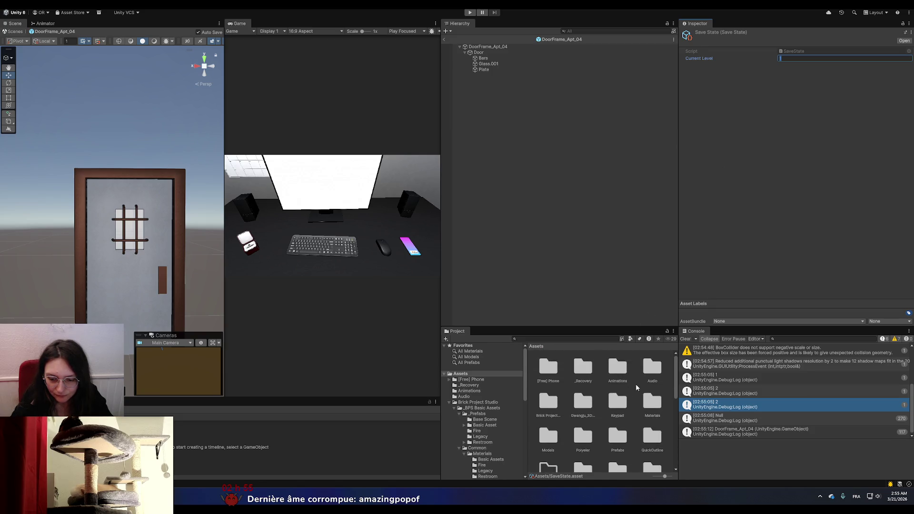
scroll(617, 413, down, 1)
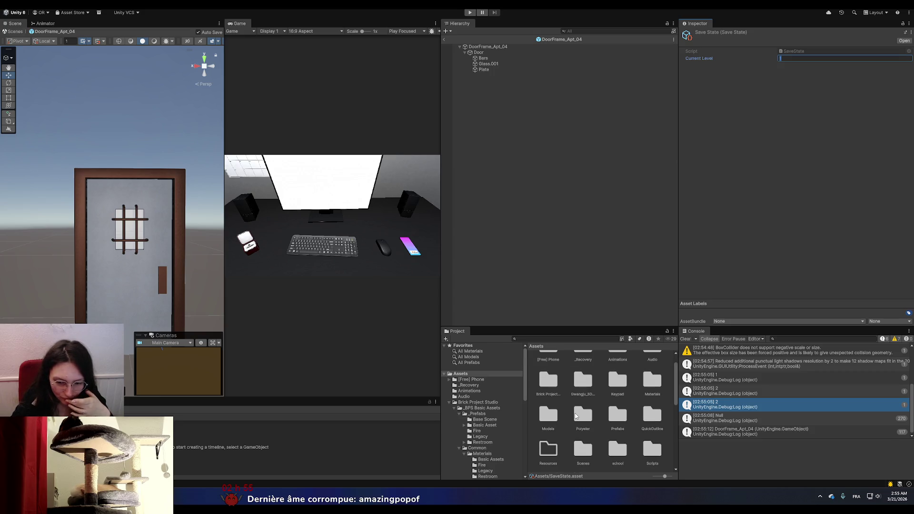
scroll(581, 422, down, 1)
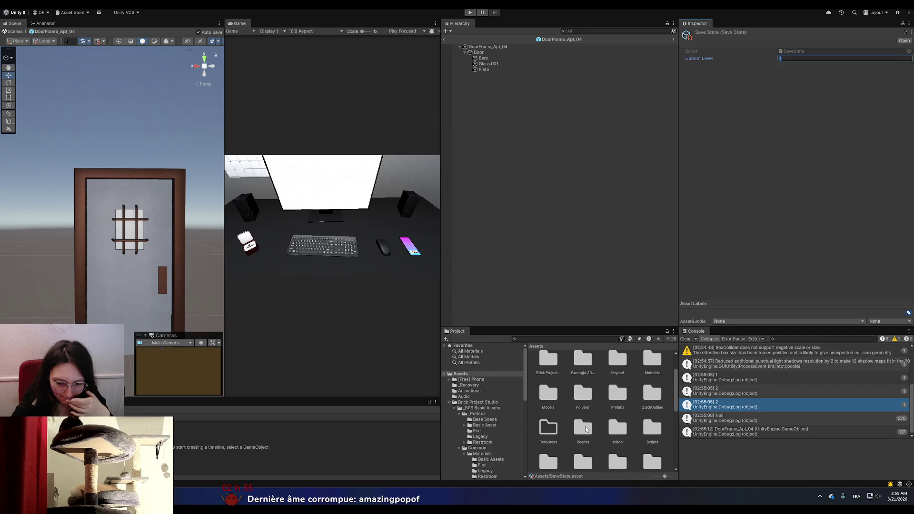
- Save the chambre scene, open SampleScene from Scenes, and activate its Roof object
double_click(586, 428)
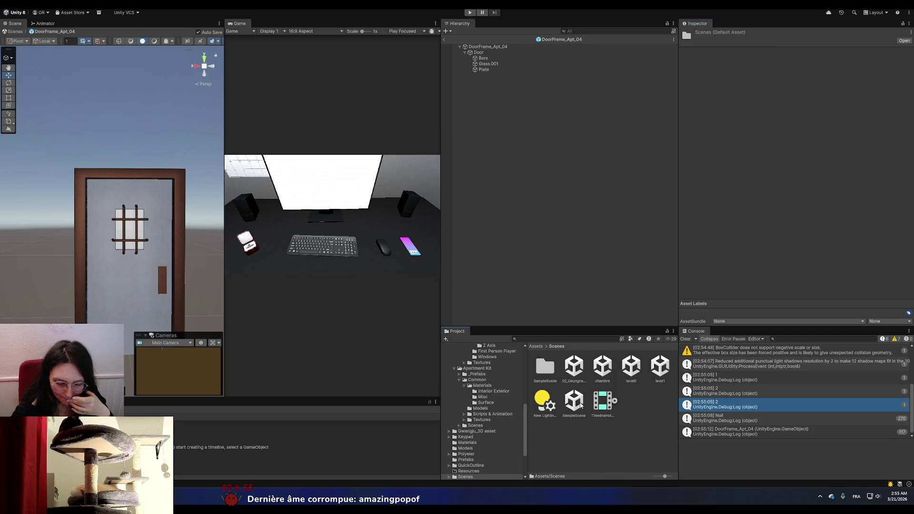
double_click(581, 406)
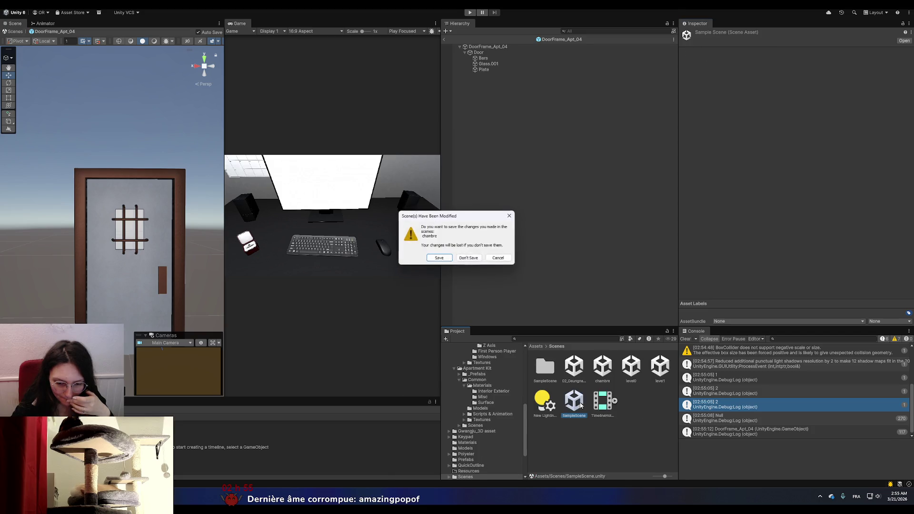
click(438, 257)
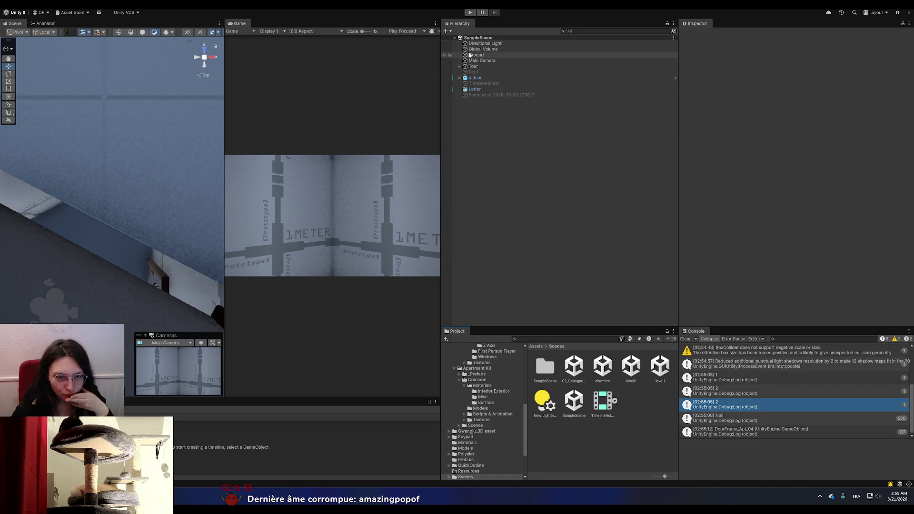
click(558, 72)
click(697, 34)
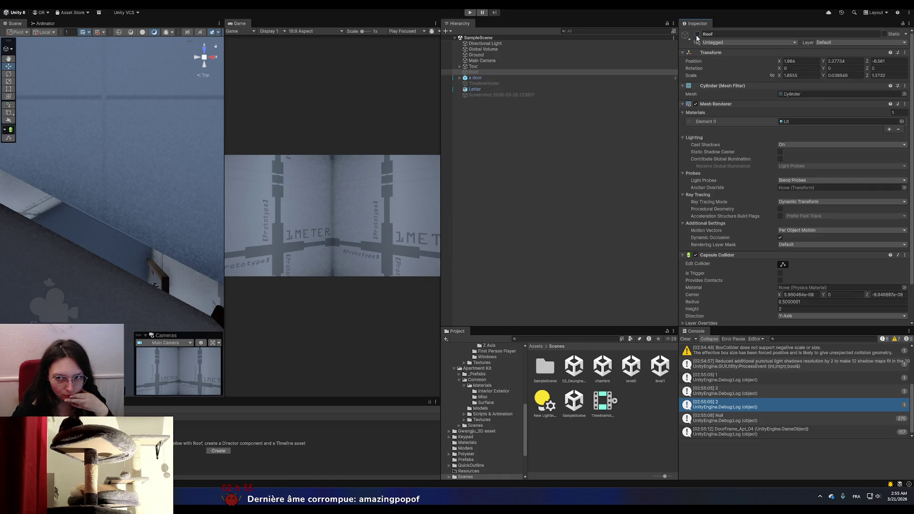
click(435, 23)
- Play SampleScene maximized, walk to face the door to see its outline, then restore the layout
click(455, 51)
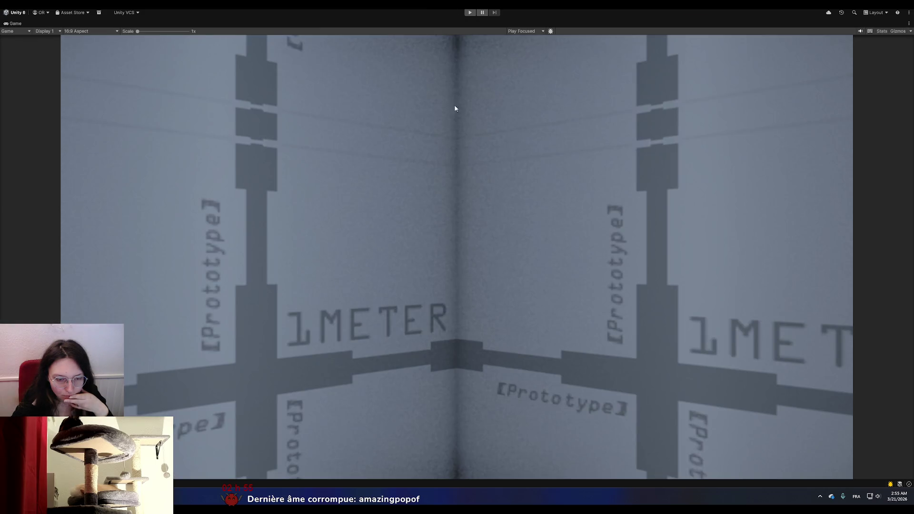
click(466, 14)
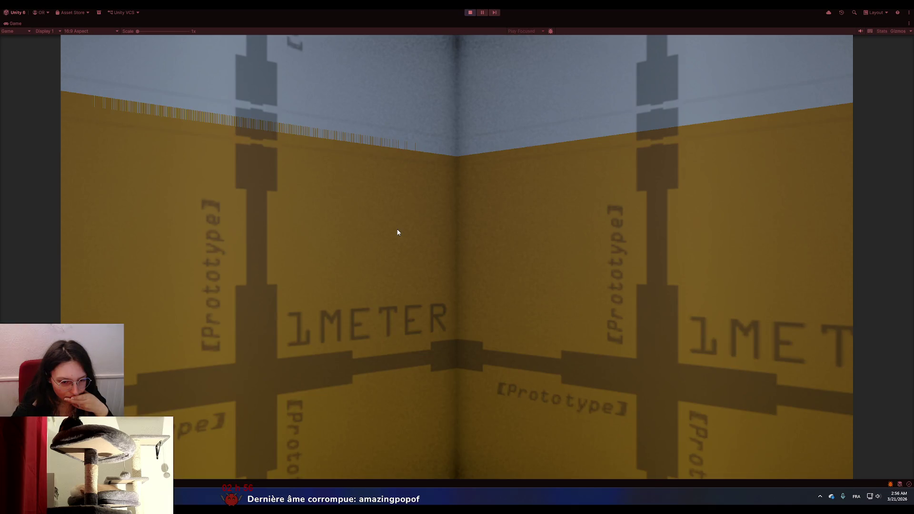
click(525, 235)
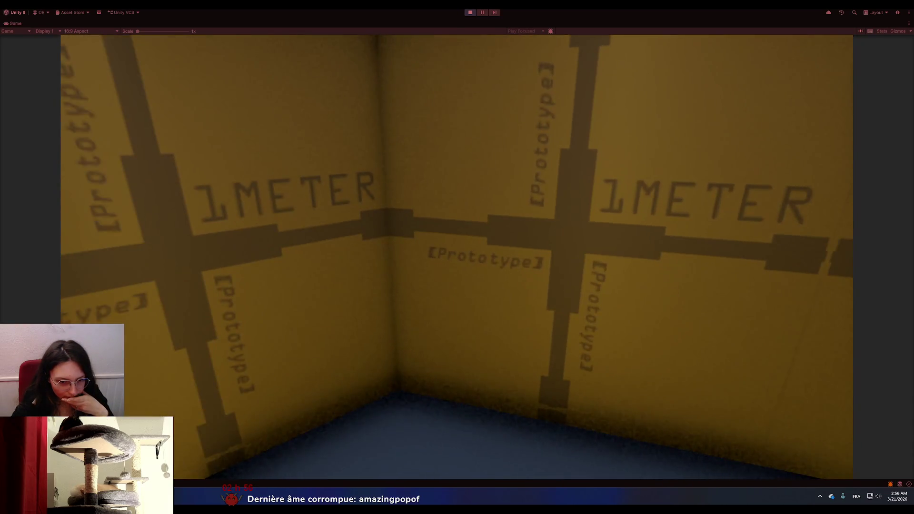
key(w)
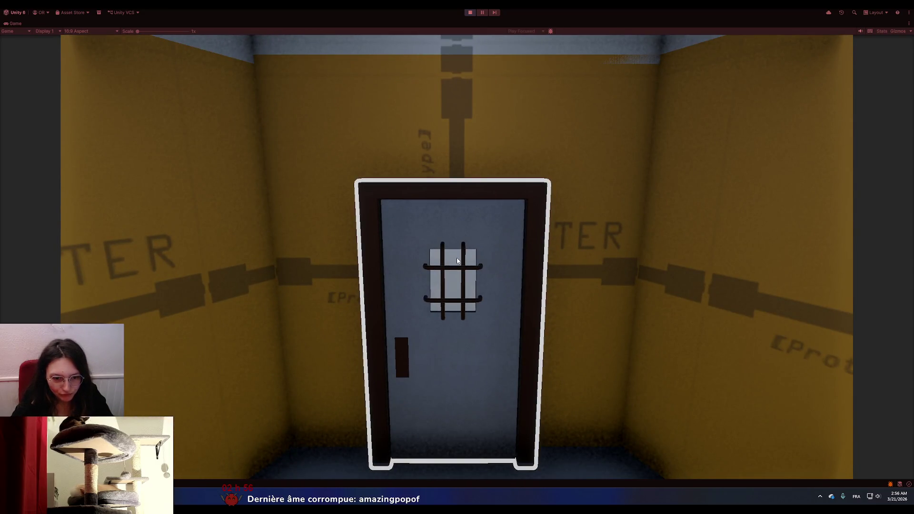
key(e)
click(909, 22)
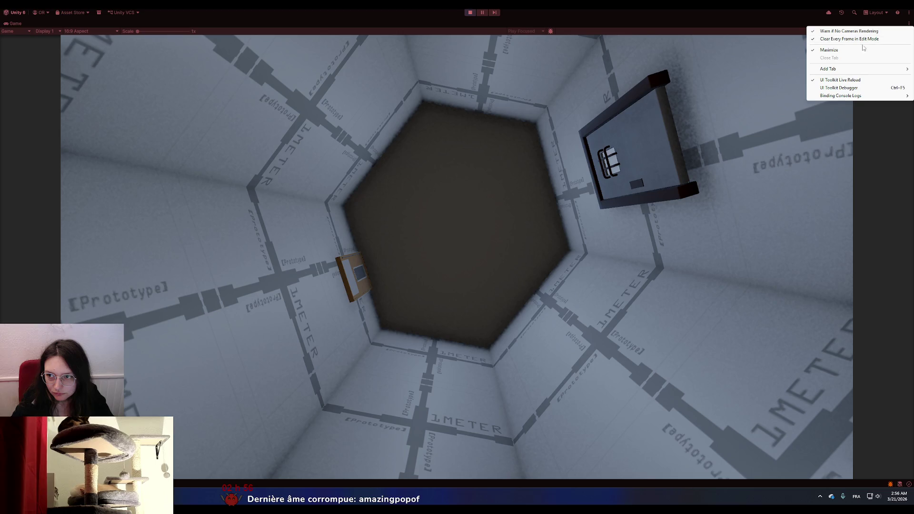
click(848, 50)
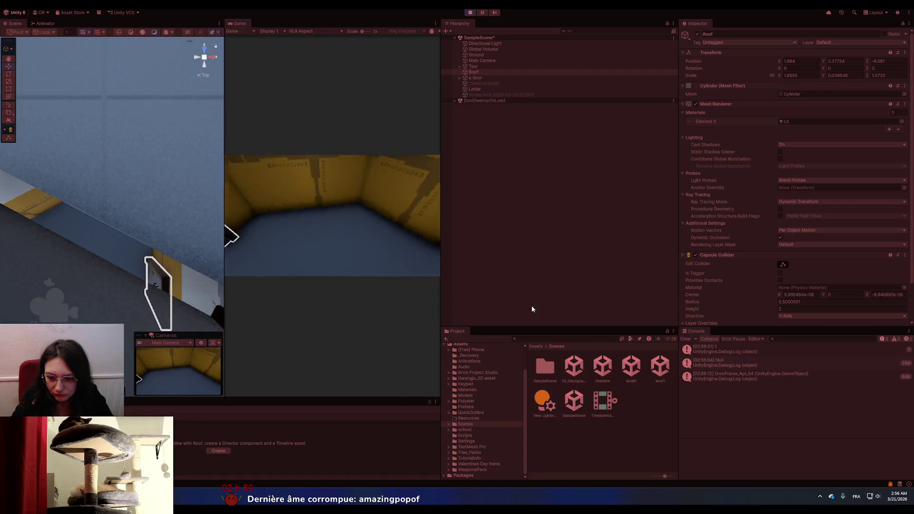
click(417, 261)
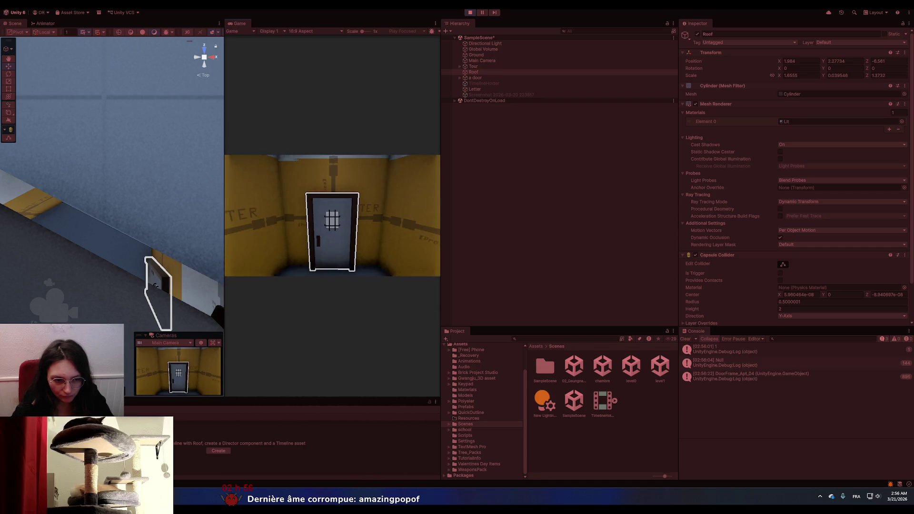
- Use the door to load level0, then open the CameraController NullReferenceException line in Visual Studio
click(333, 215)
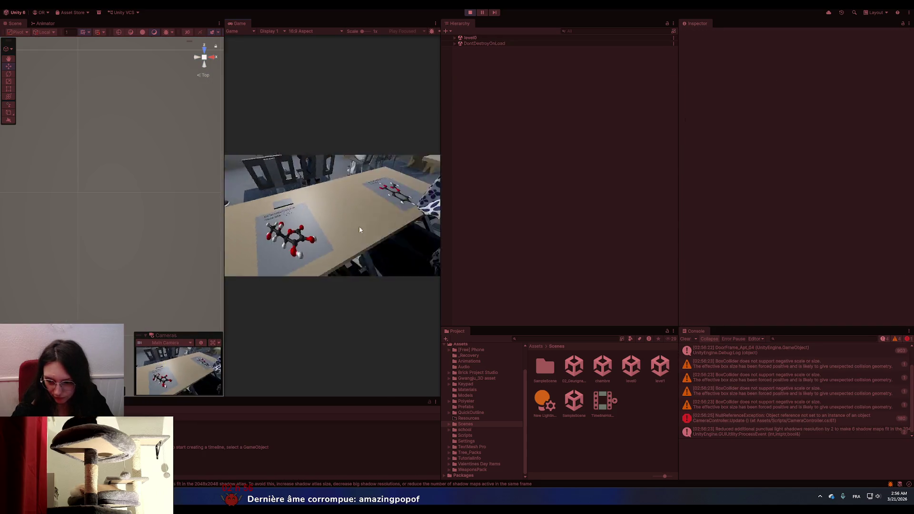
click(788, 418)
double_click(788, 418)
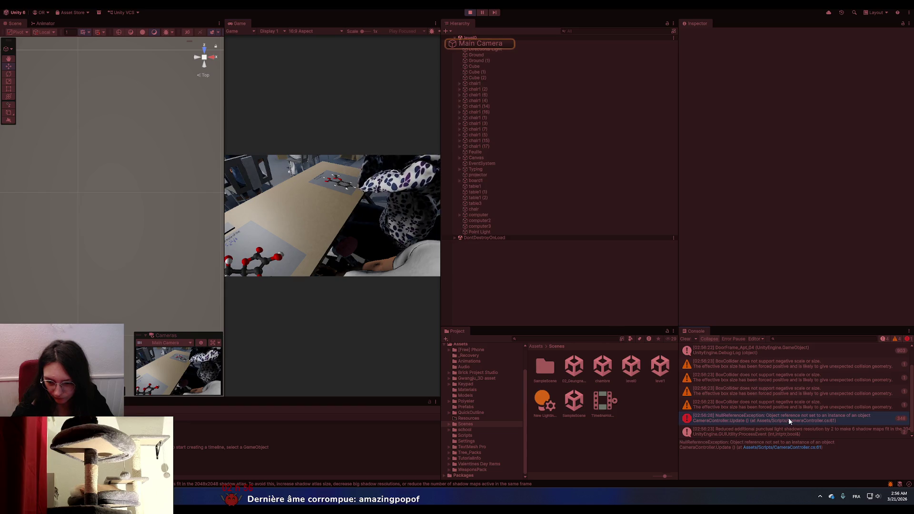
click(157, 236)
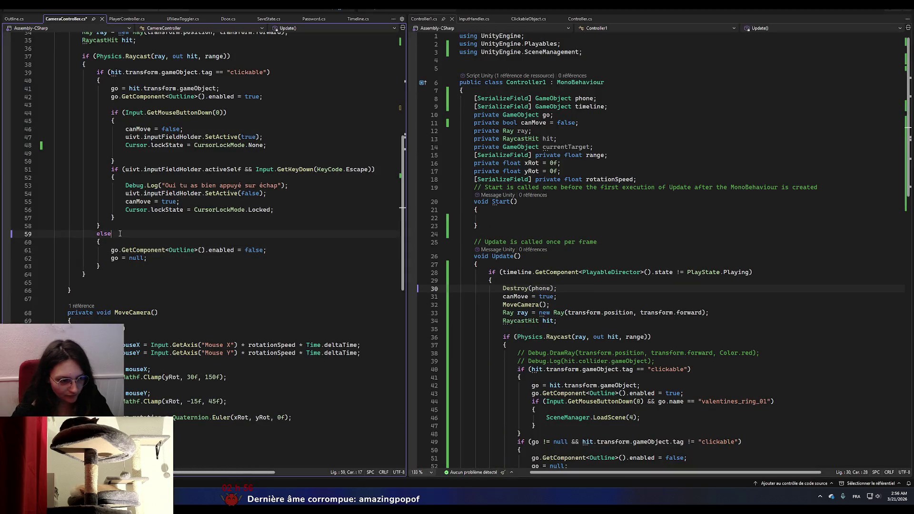
- On CameraController.cs line 59, replace the else with an if (go != null) condition
scroll(596, 322, down, 8)
scroll(596, 321, up, 4)
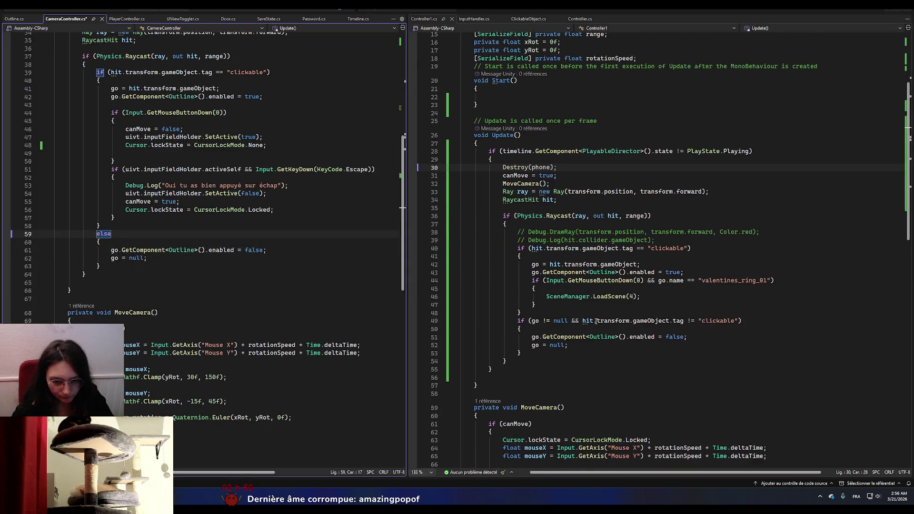
scroll(596, 321, up, 3)
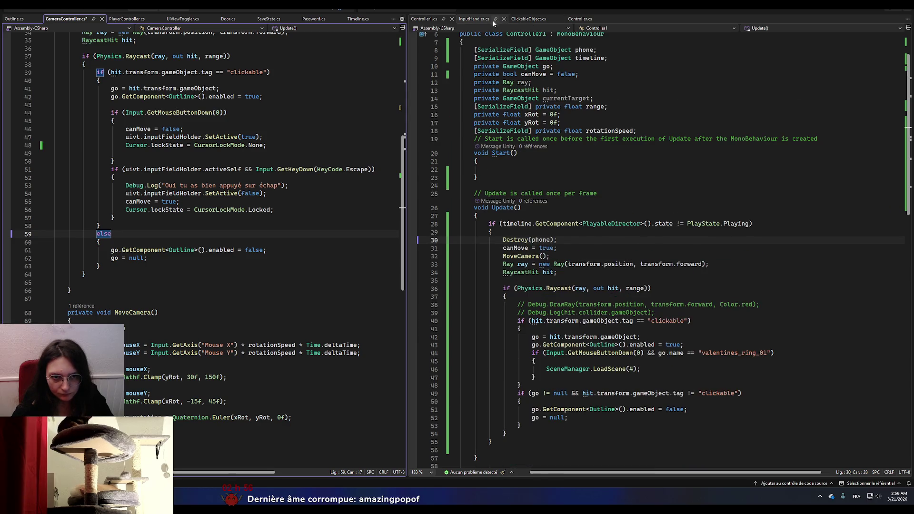
click(579, 19)
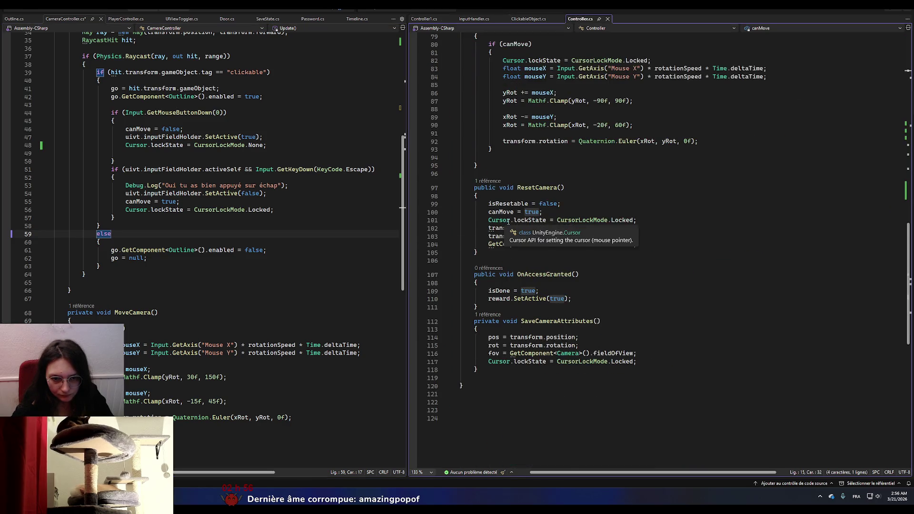
scroll(507, 222, up, 5)
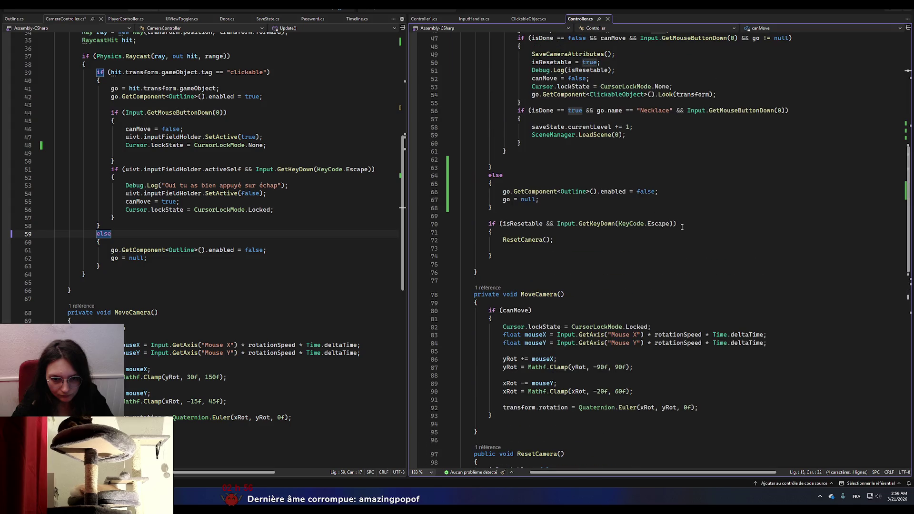
scroll(684, 227, up, 8)
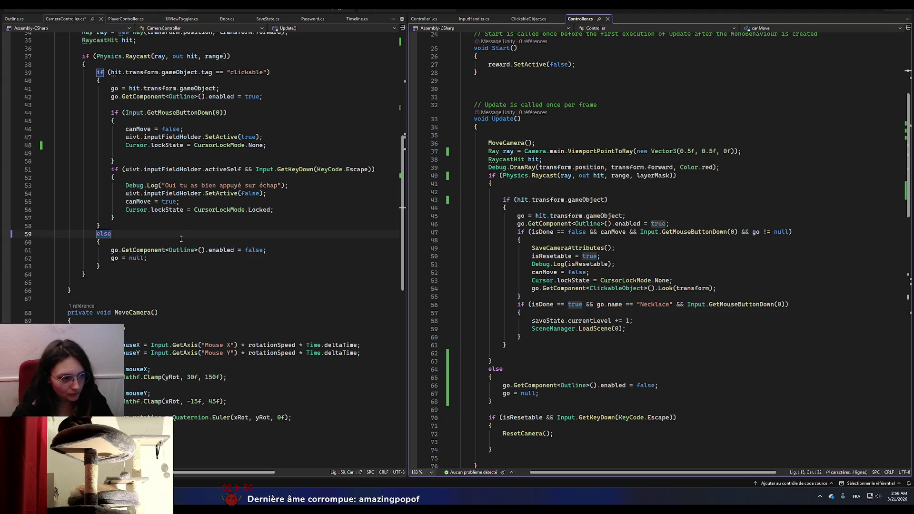
click(140, 231)
key(BackSpace)
key(BackSpace)
key(BackSpace)
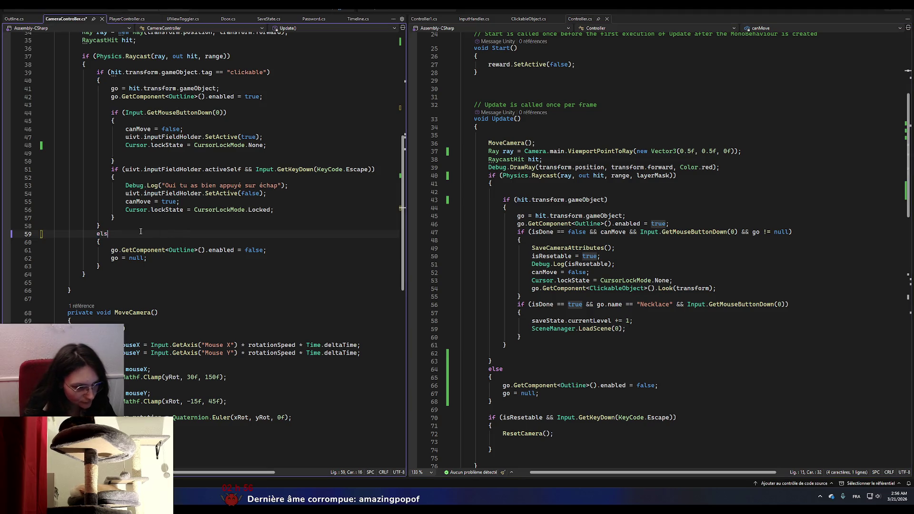
text(if )
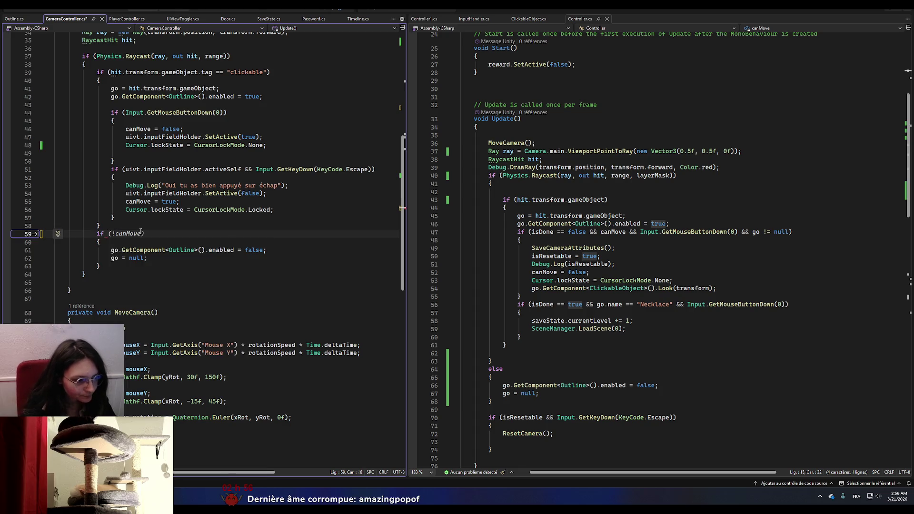
text((g)
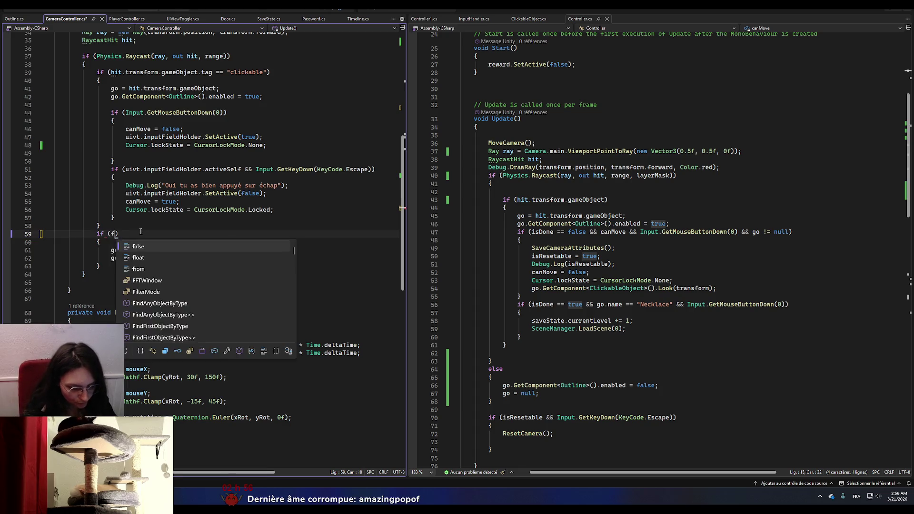
text(o !=)
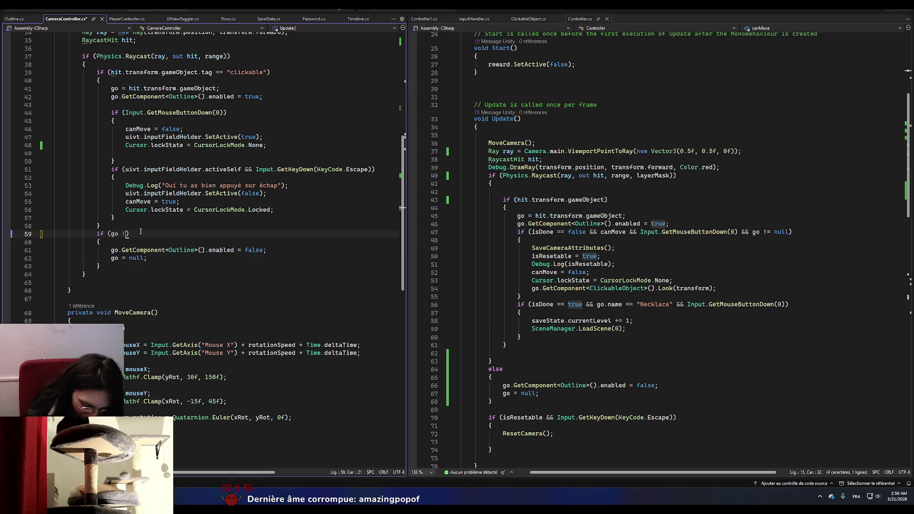
key(Tab)
- Append && go.tag != "clickable" to that condition and save the script
text(&&)
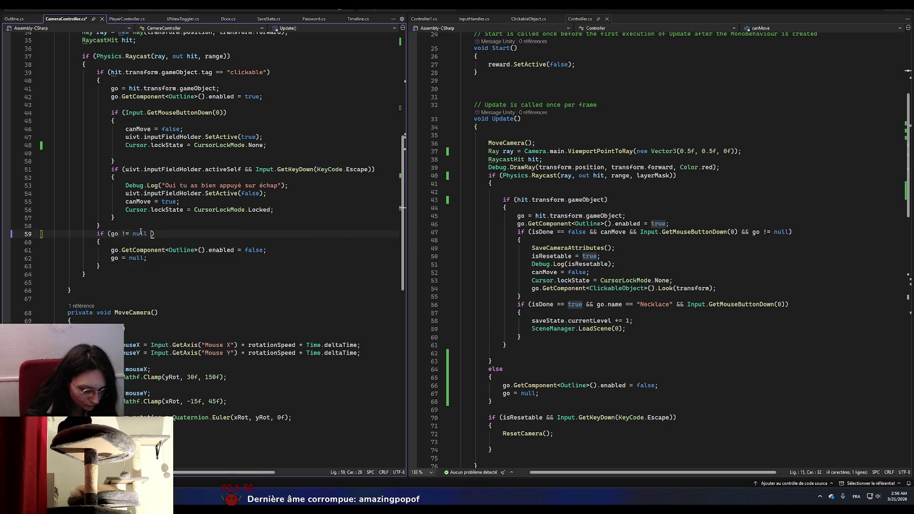
text( go)
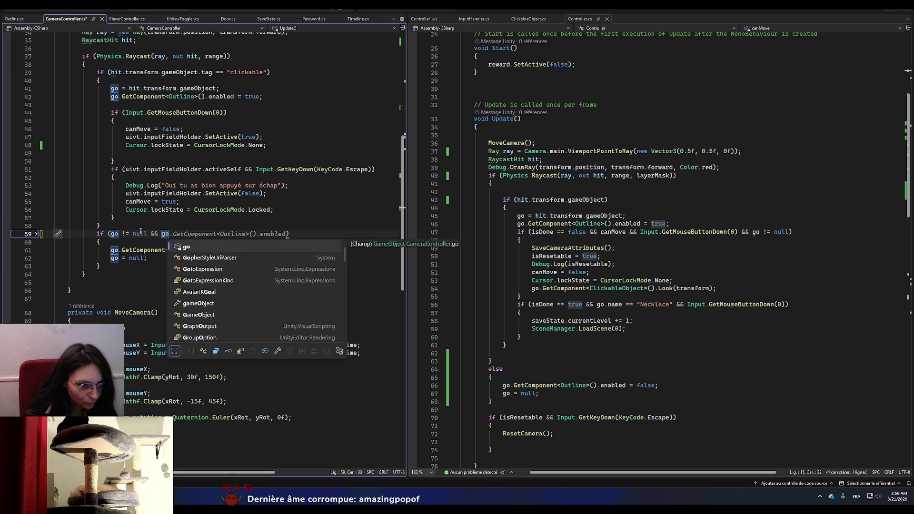
text(.tag)
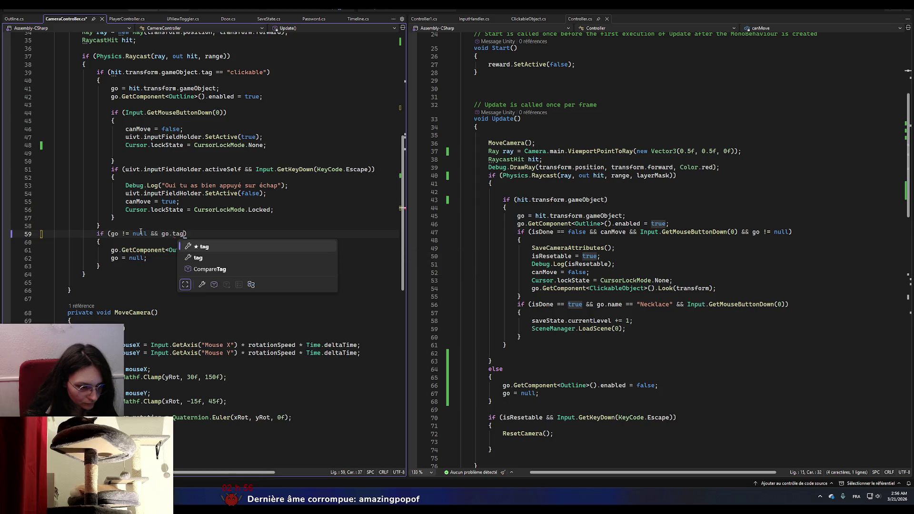
text( != )
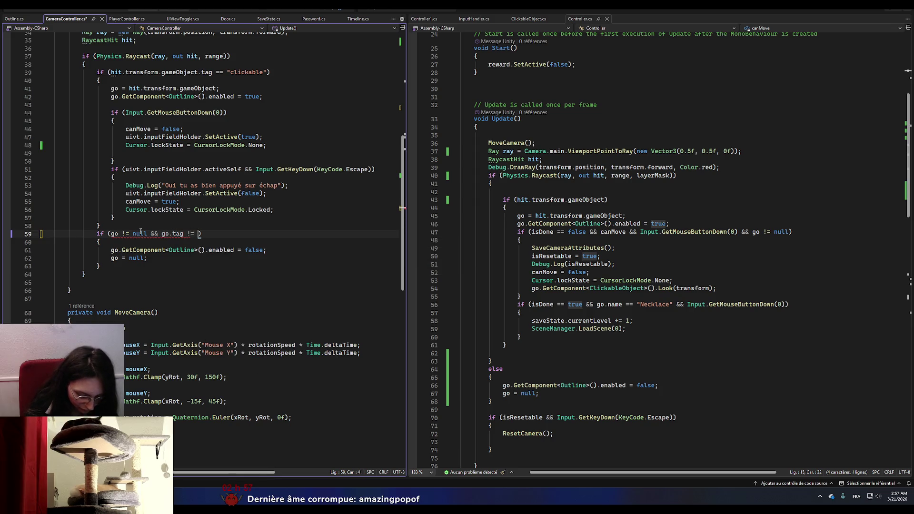
text("clickabl)
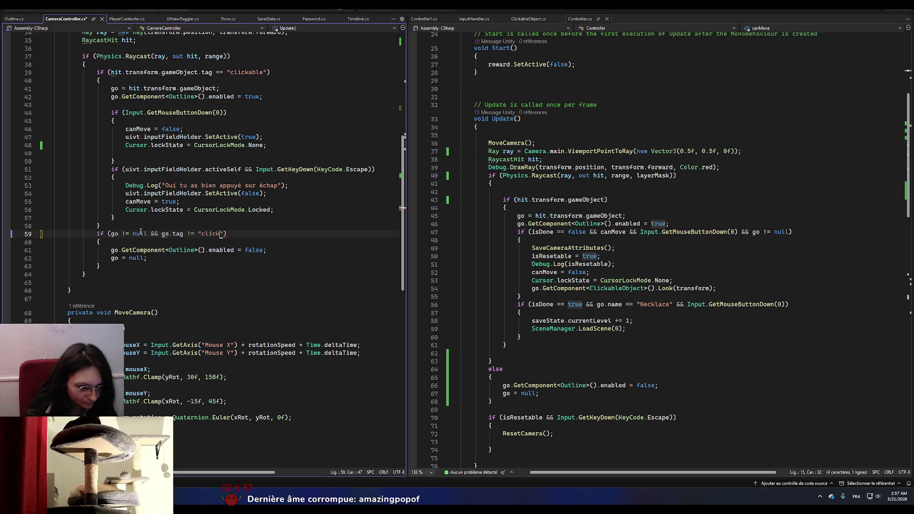
text(e)
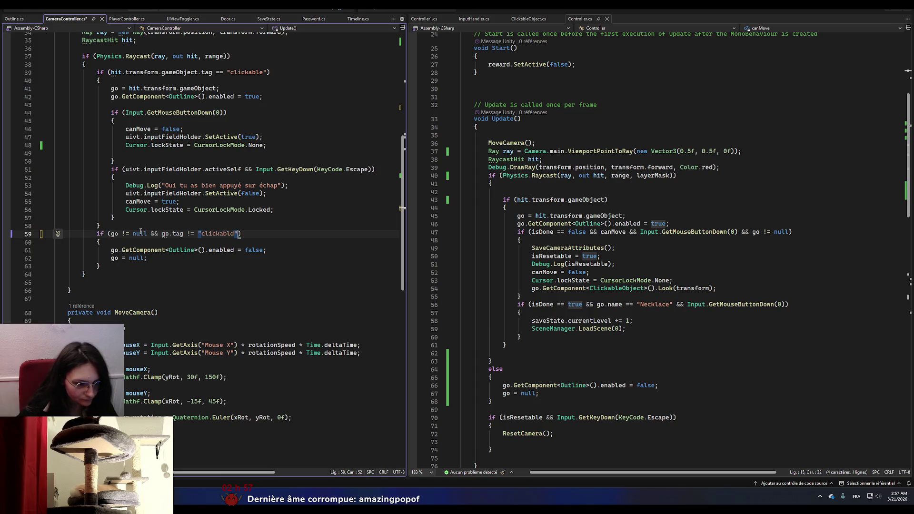
click(243, 284)
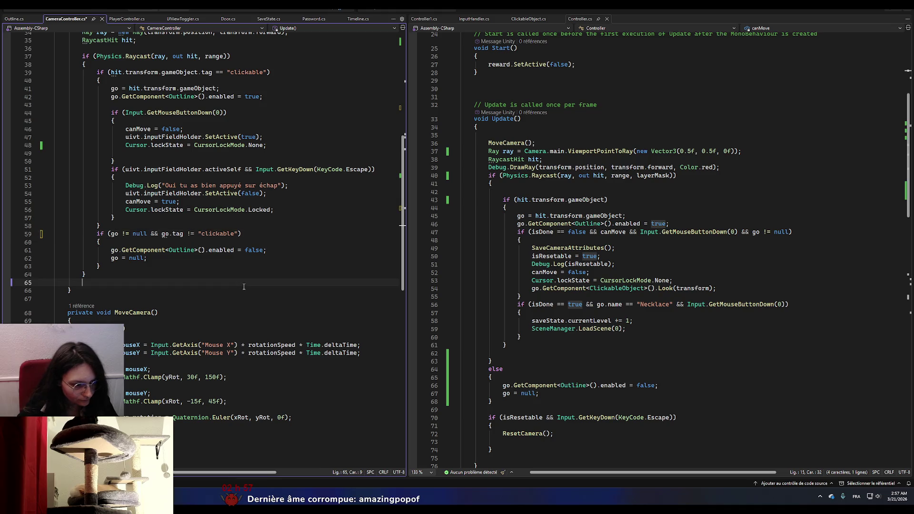
key(ctrl+s)
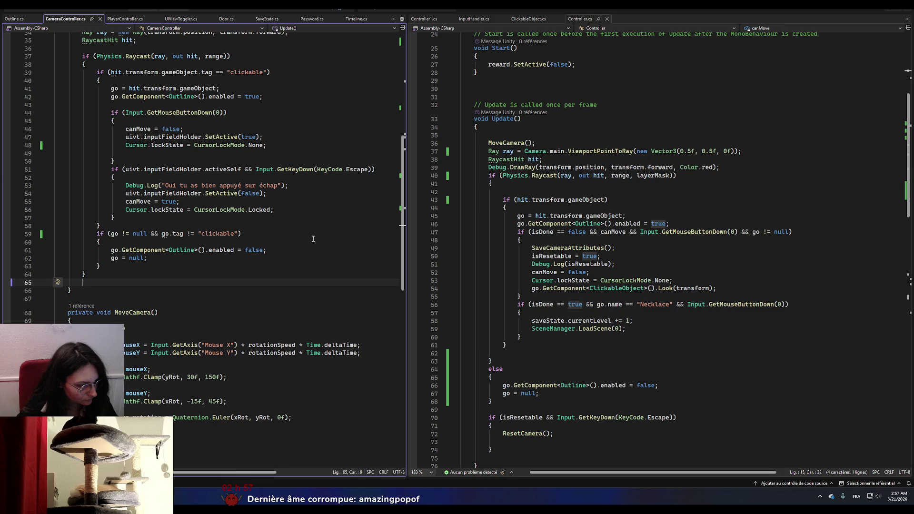
key(alt+Tab)
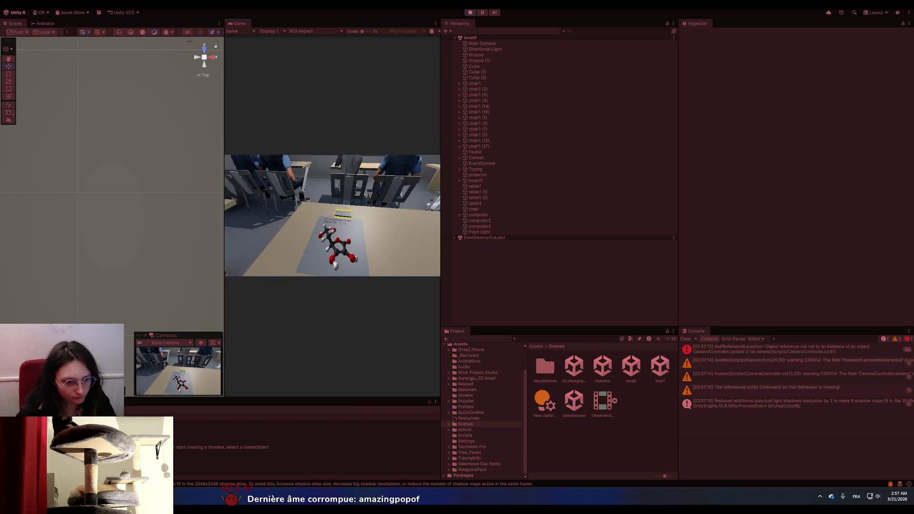
- Submit c9h8o4 as the molecule answer and skip ahead to level1
click(338, 218)
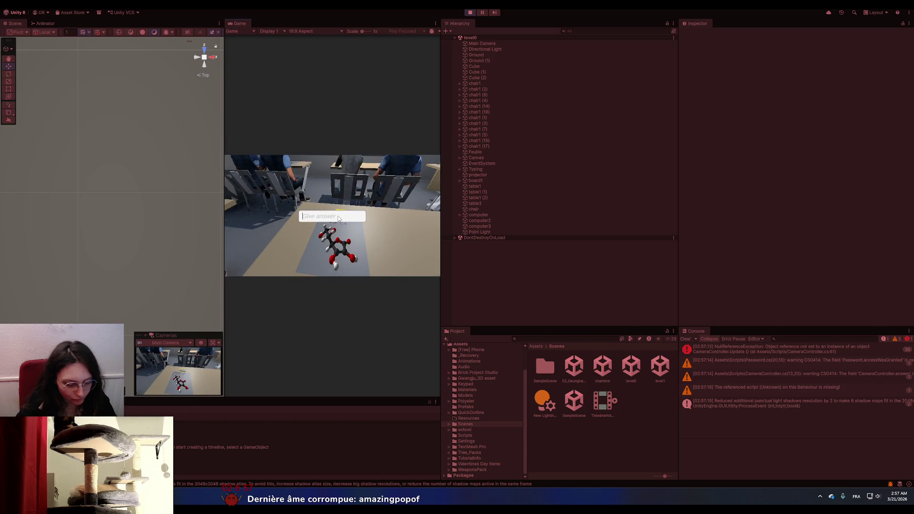
text(c9h8o4)
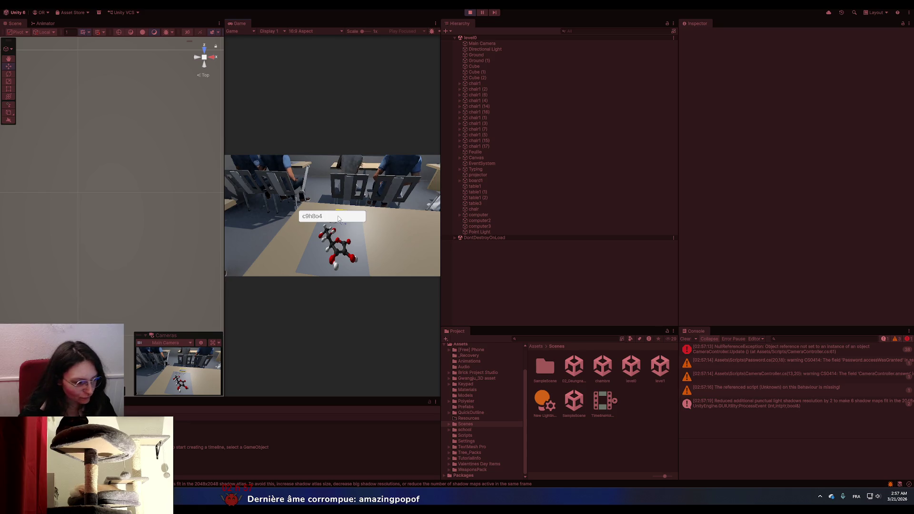
key(Return)
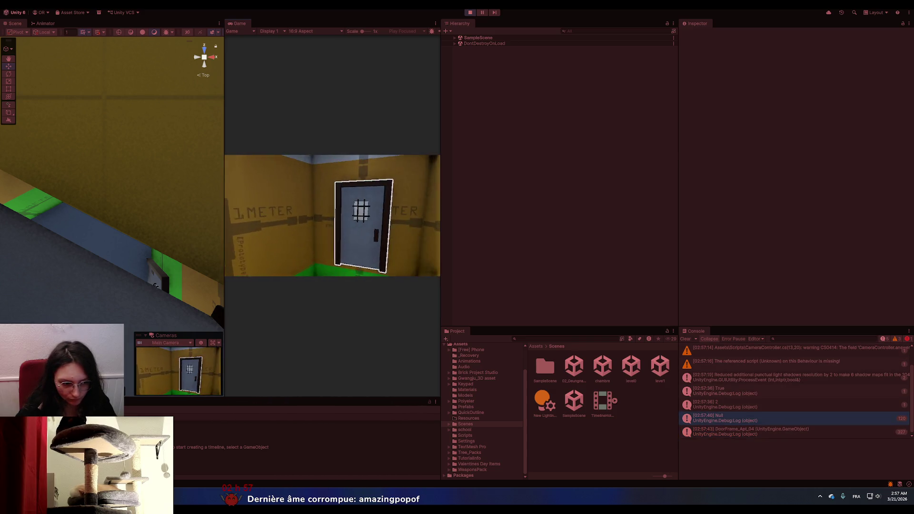
key(e)
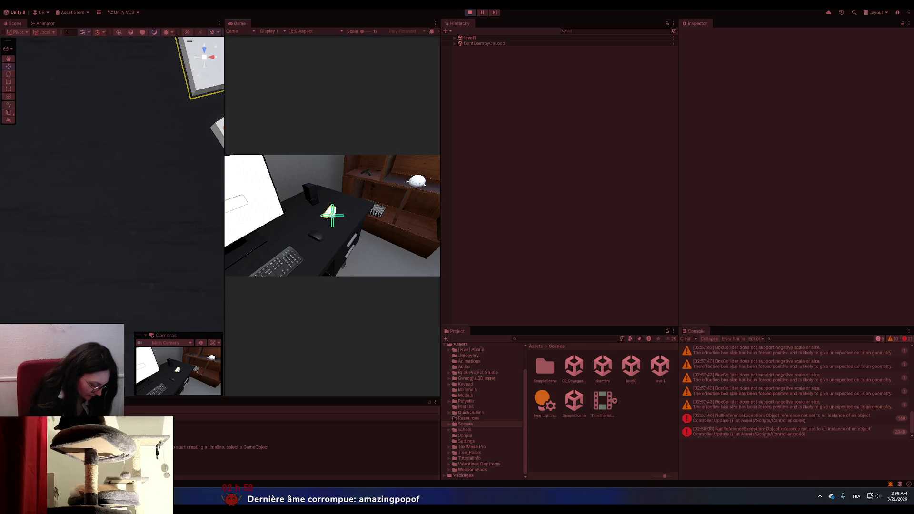
- Maximize the Game view and enter code 10062 on the computer
click(333, 215)
key(shift+space)
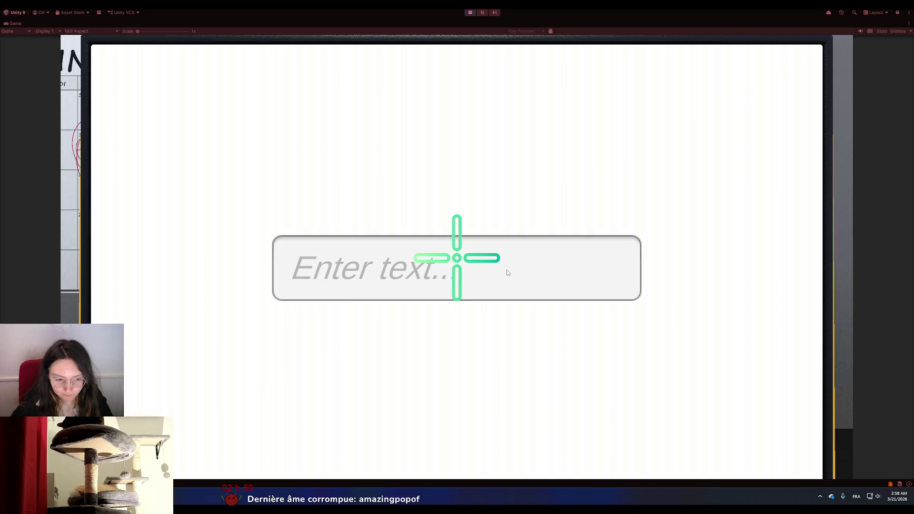
click(288, 262)
text(10)
double_click(353, 276)
click(340, 279)
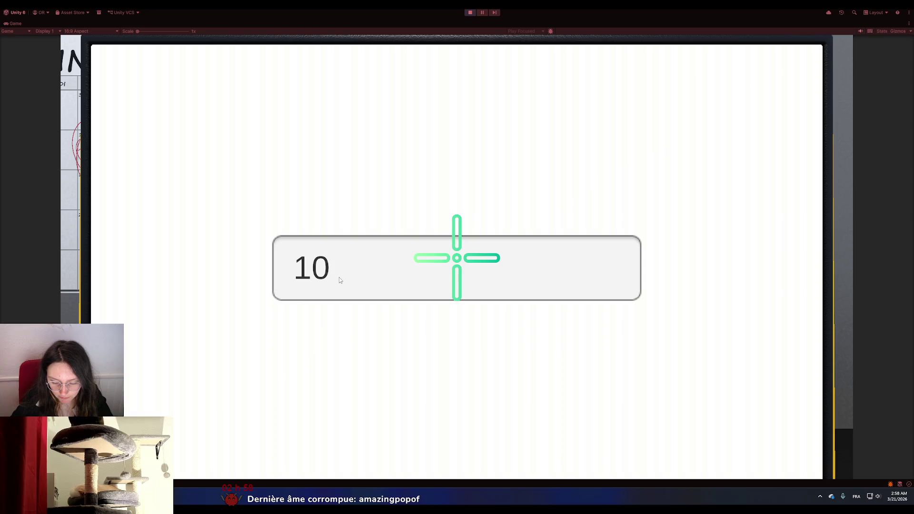
text(06)
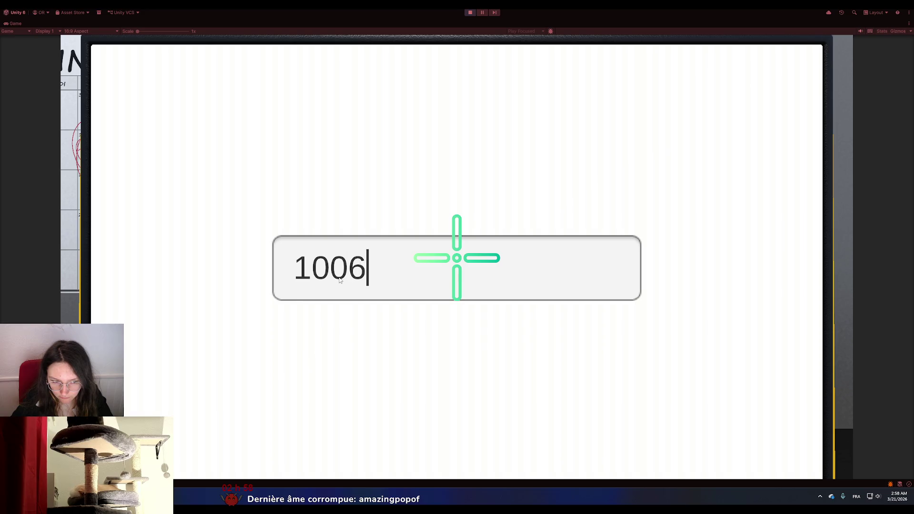
text(24)
key(BackSpace)
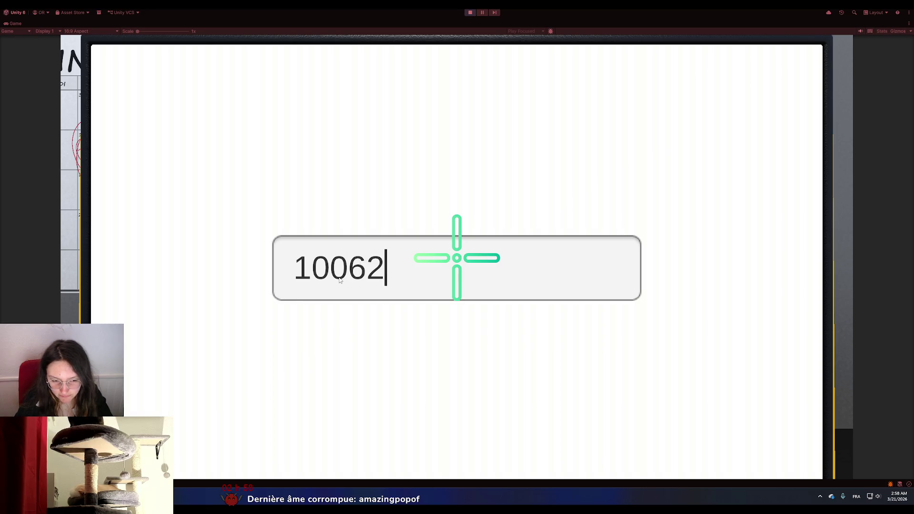
key(Return)
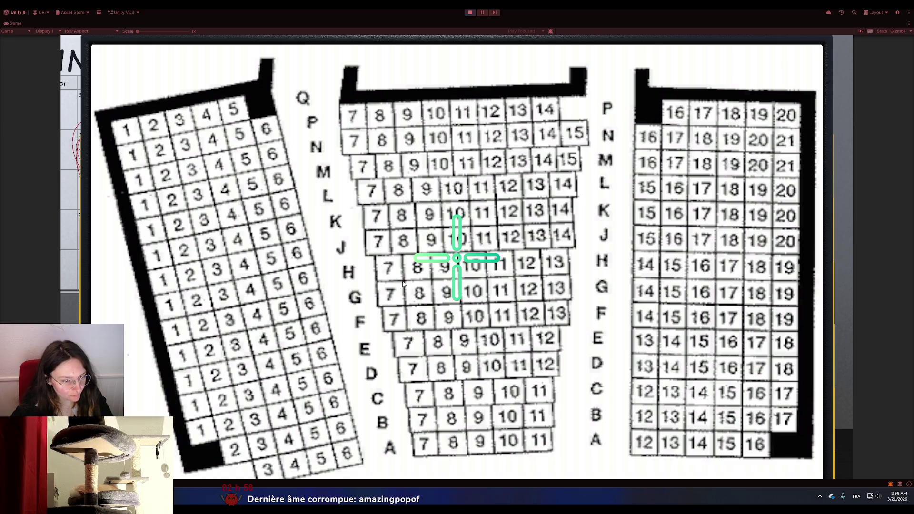
- Leave the close-ups and enter code 1314 on the keypad
right_click(402, 284)
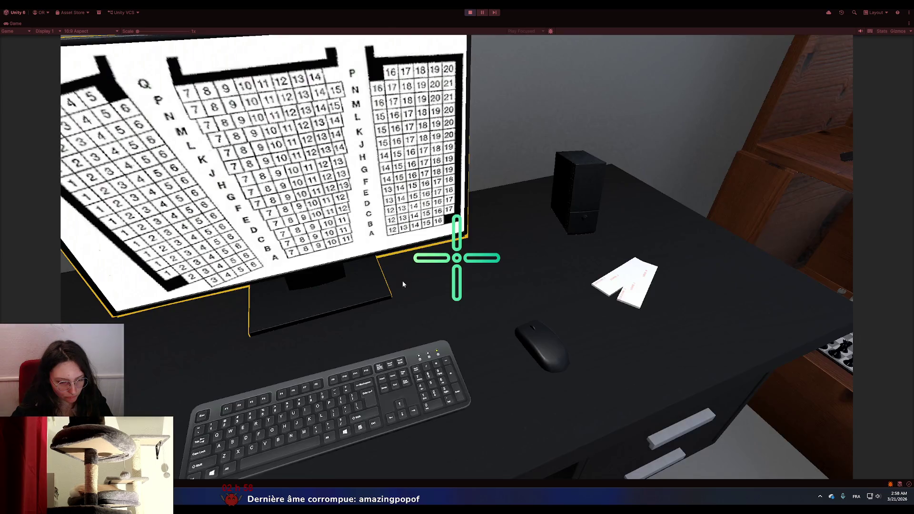
click(402, 281)
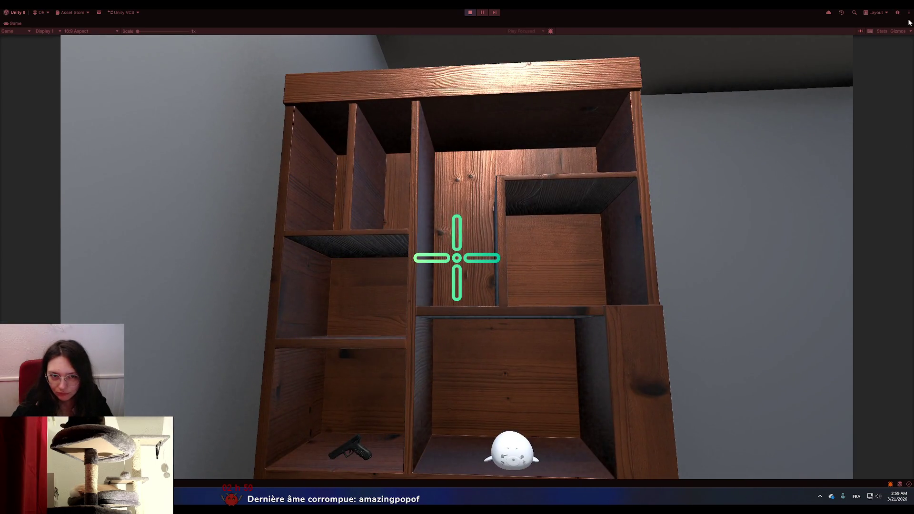
right_click(909, 22)
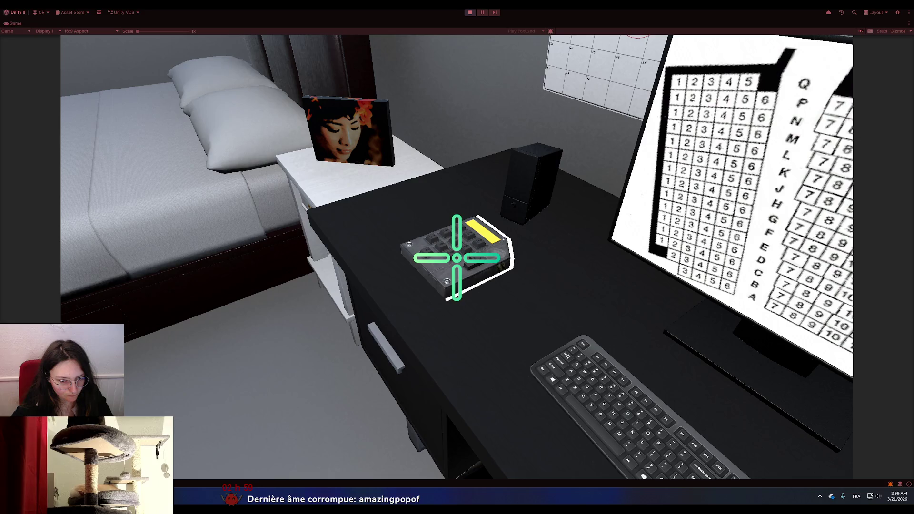
click(456, 257)
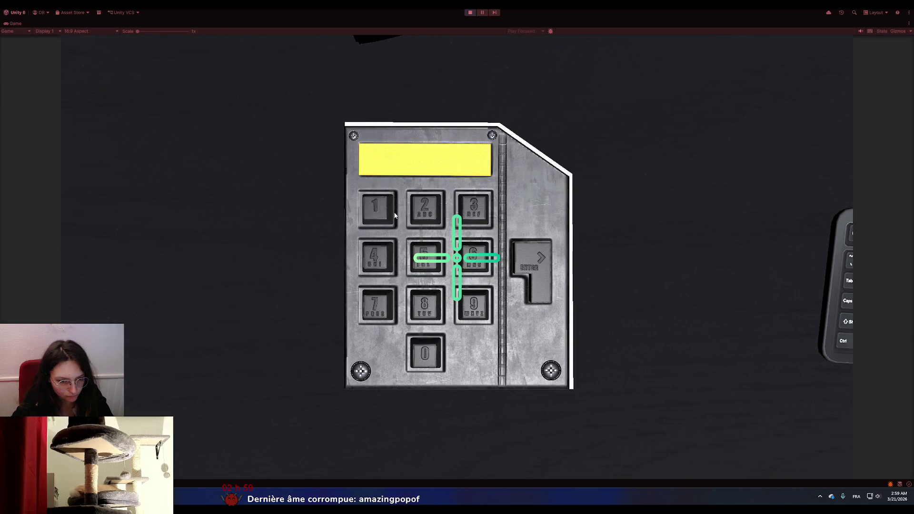
click(378, 208)
click(473, 208)
click(378, 208)
click(377, 257)
click(540, 274)
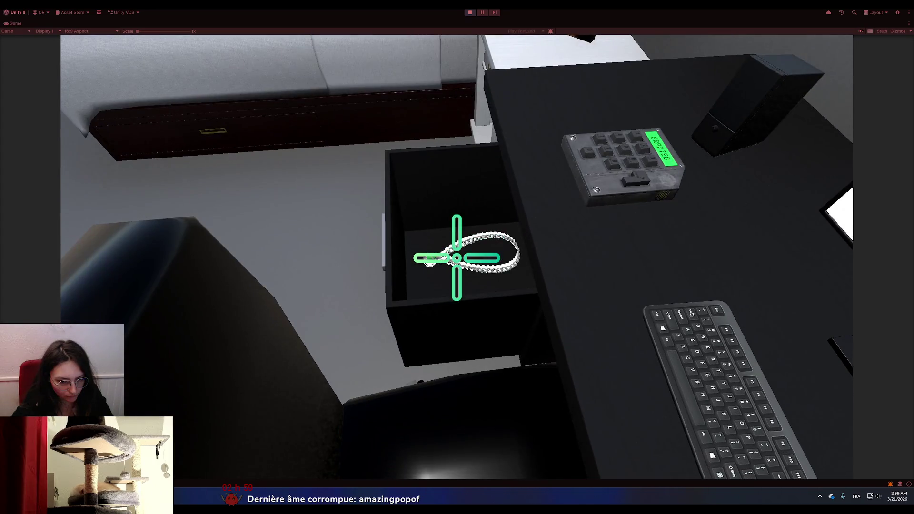
- Walk up and face the door to check it gets outlined
key(w)
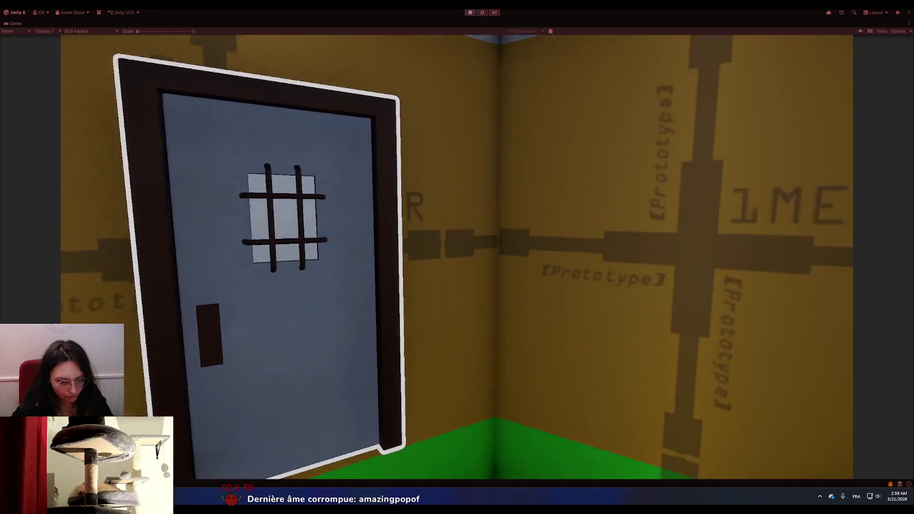
key(s)
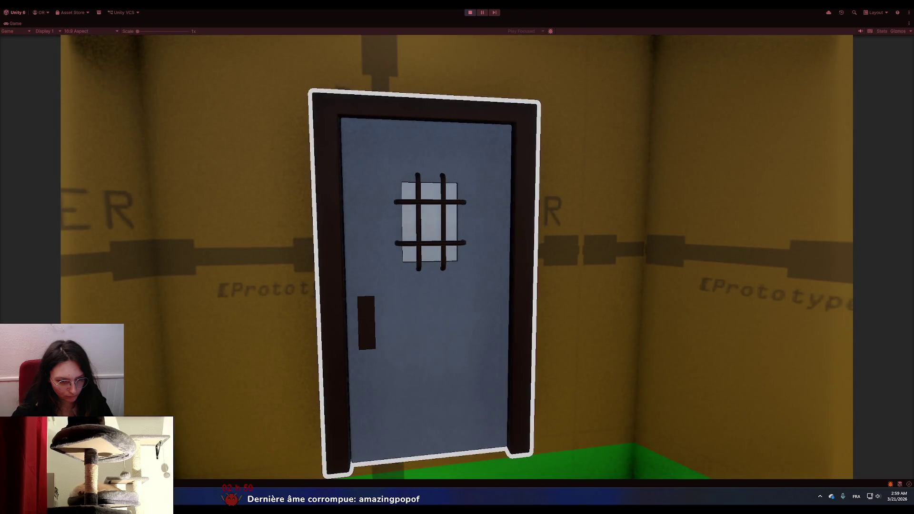
click(457, 257)
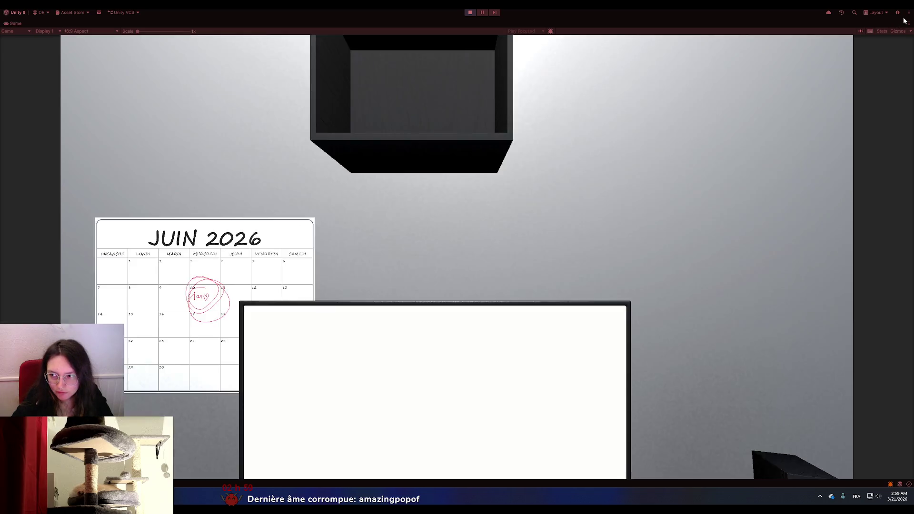
- Restore the editor layout and open the Controller.cs line 66 NullReferenceException in Visual Studio
click(907, 23)
click(840, 51)
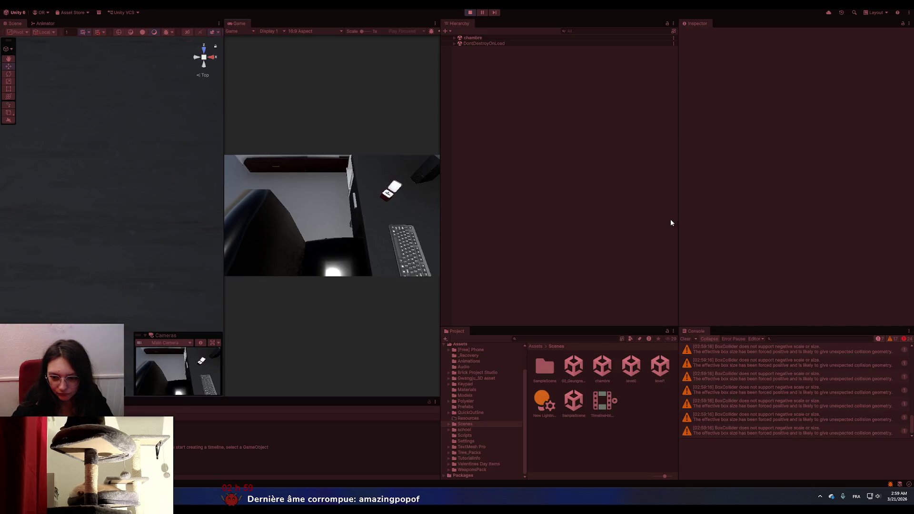
scroll(695, 378, up, 5)
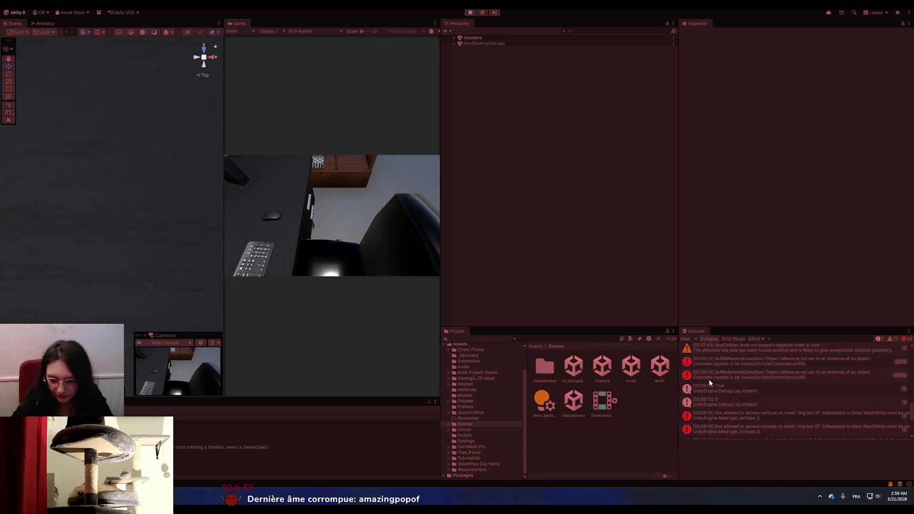
click(742, 365)
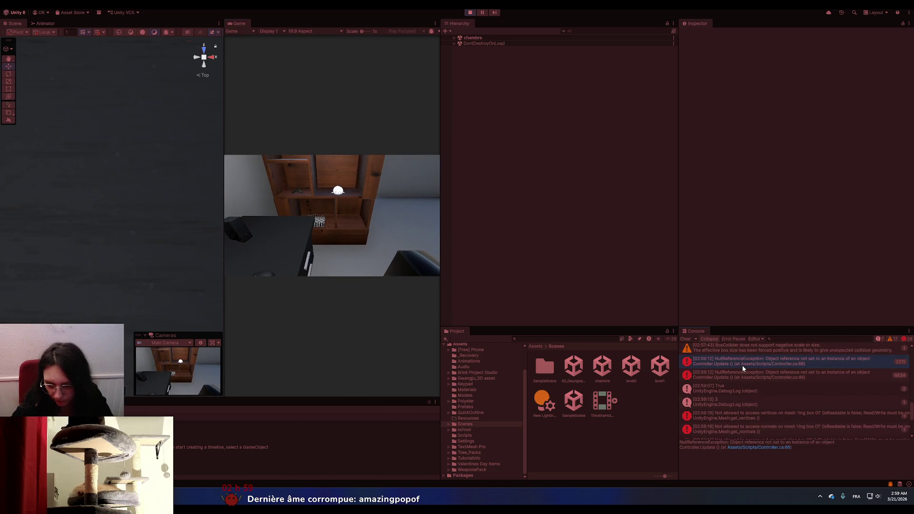
double_click(742, 365)
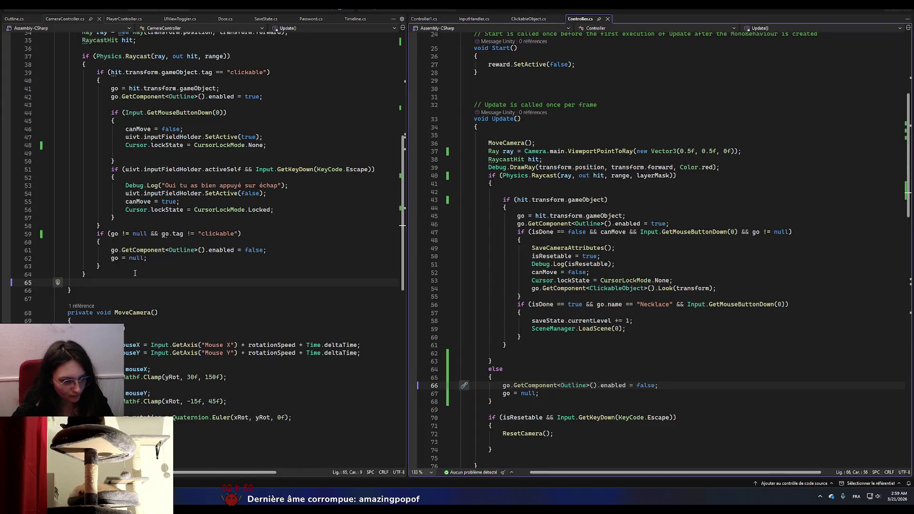
- Replace the else on line 64 with the null-and-tag condition copied from line 59
key(Up)
key(Up)
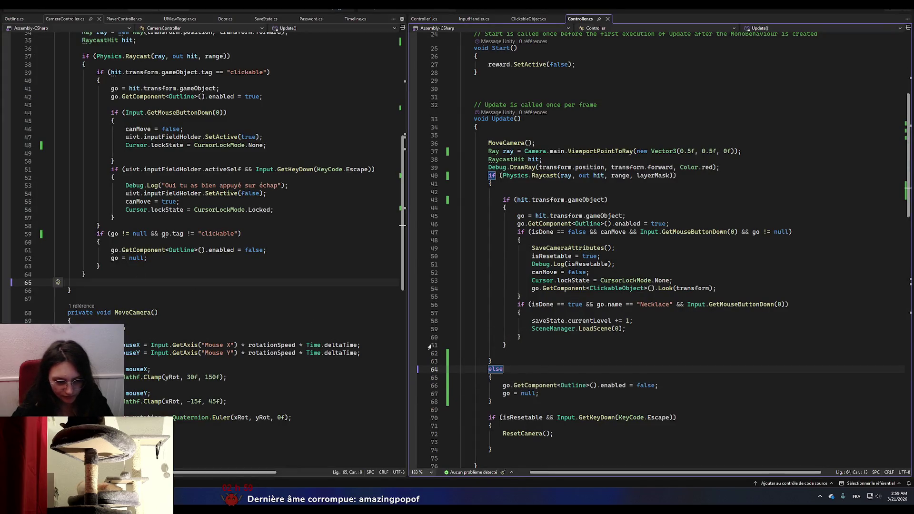
drag(242, 234, 97, 233)
key(ctrl+c)
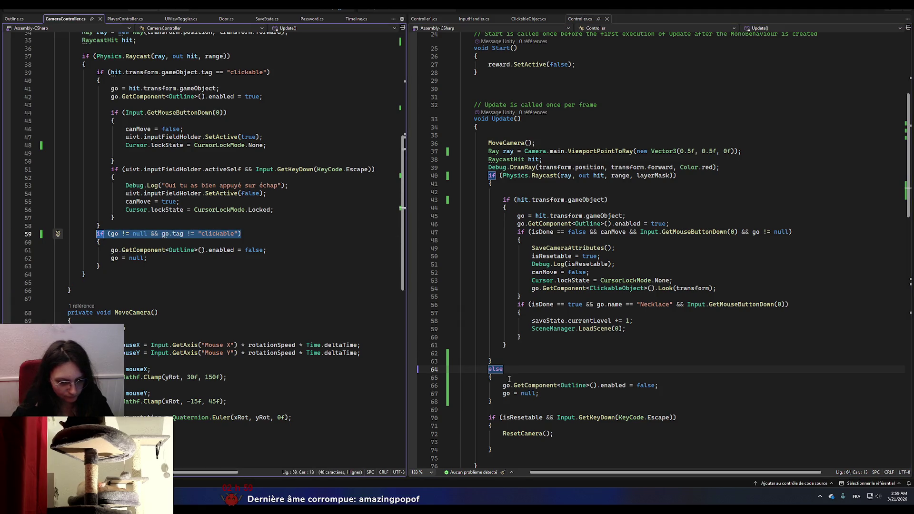
drag(510, 370, 488, 370)
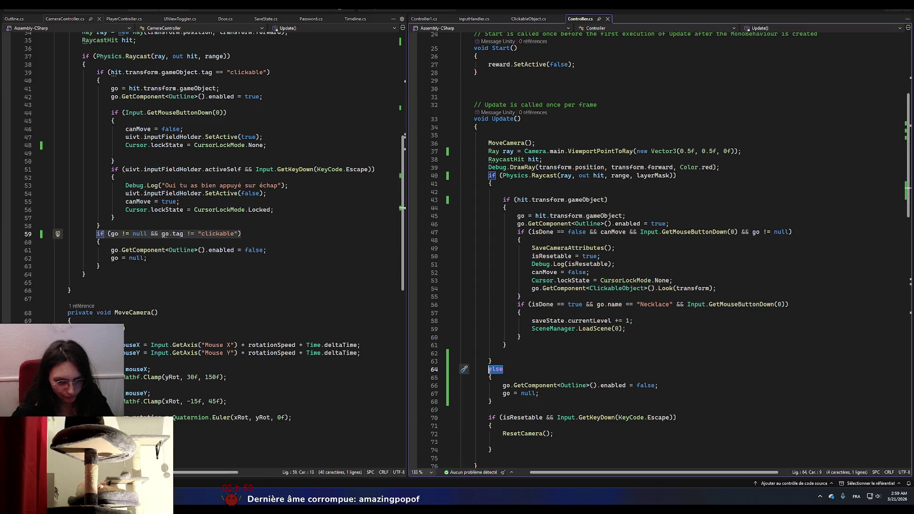
key(ctrl+v)
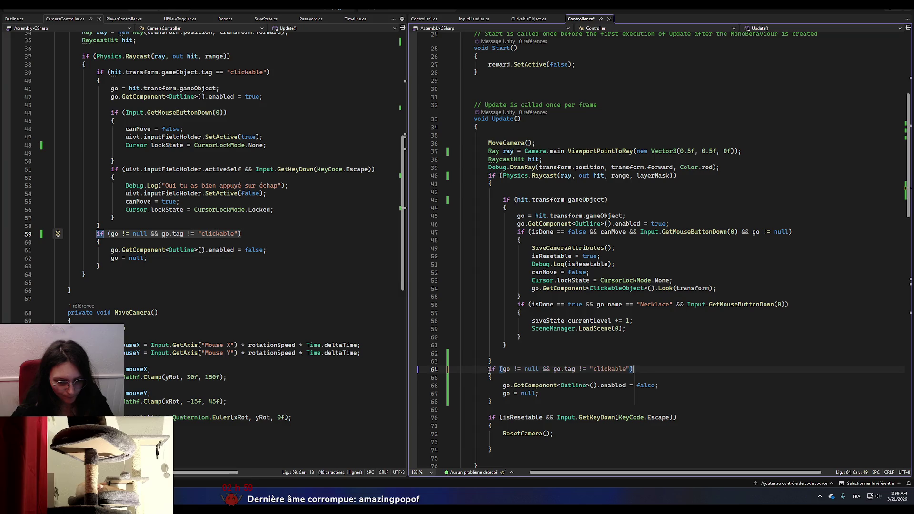
click(574, 336)
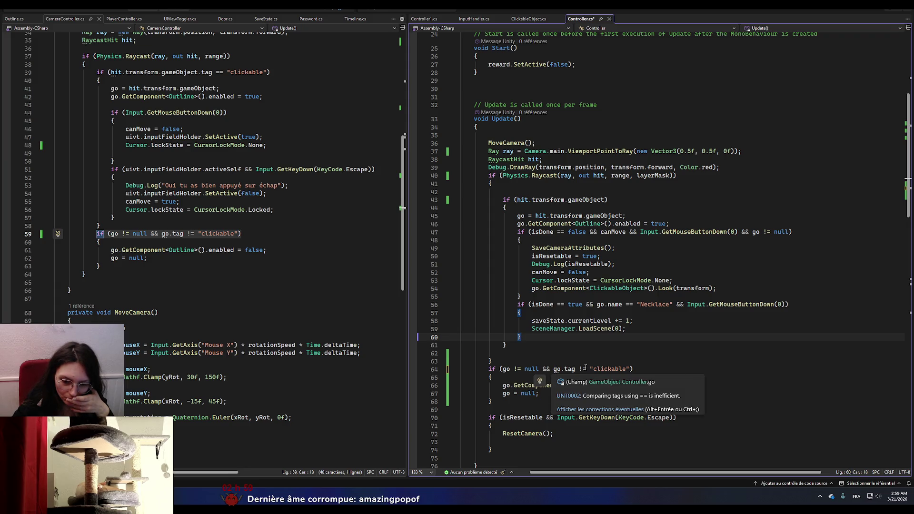
- Delete && go.tag != "clickable", leaving only go != null, and save Controller.cs
double_click(567, 370)
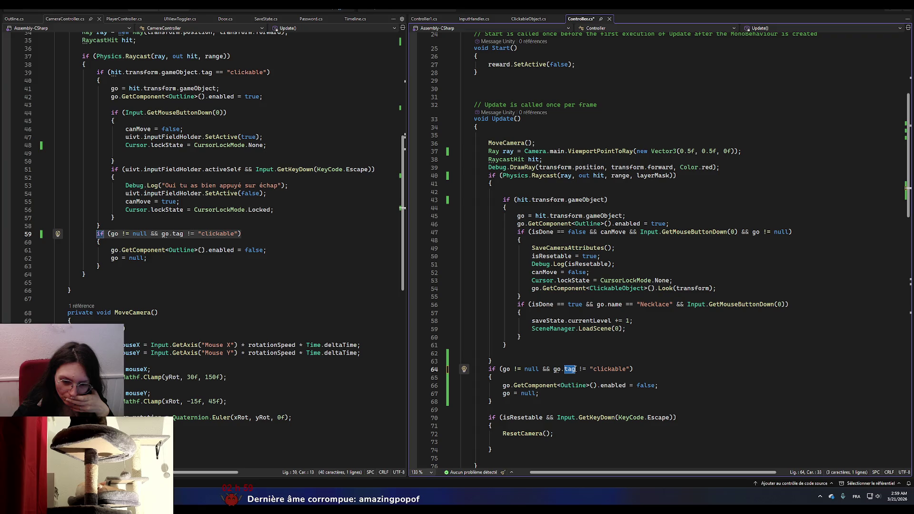
click(550, 369)
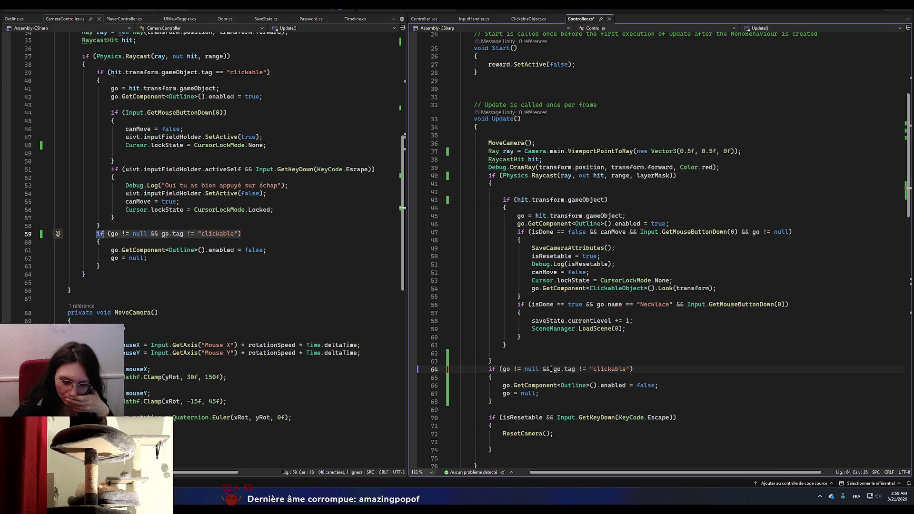
drag(543, 369, 626, 368)
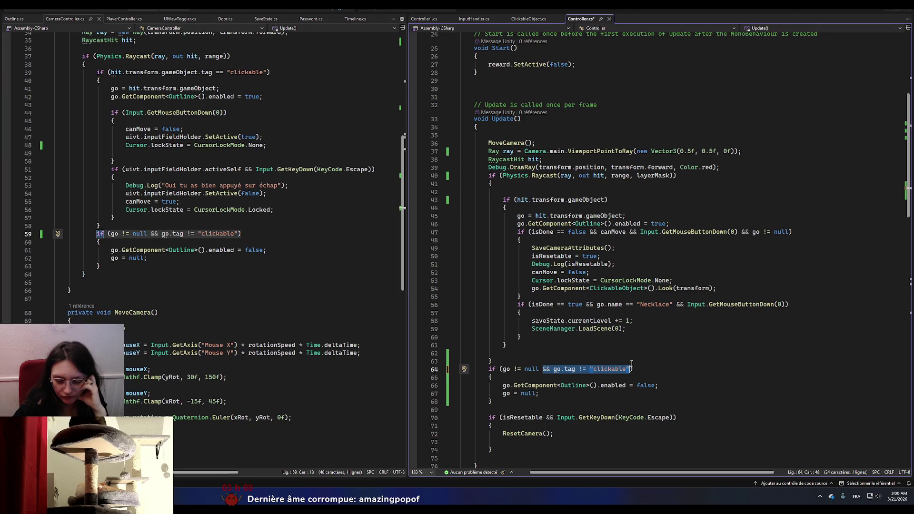
key(BackSpace)
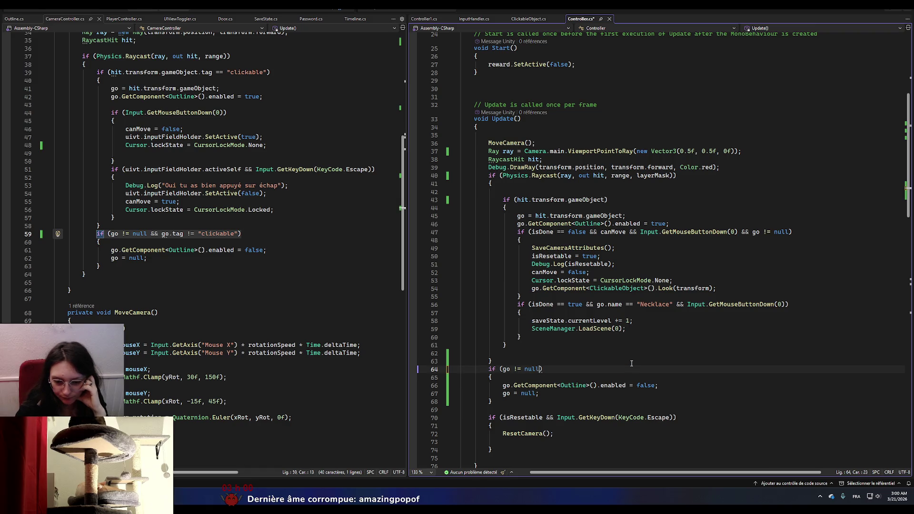
click(631, 363)
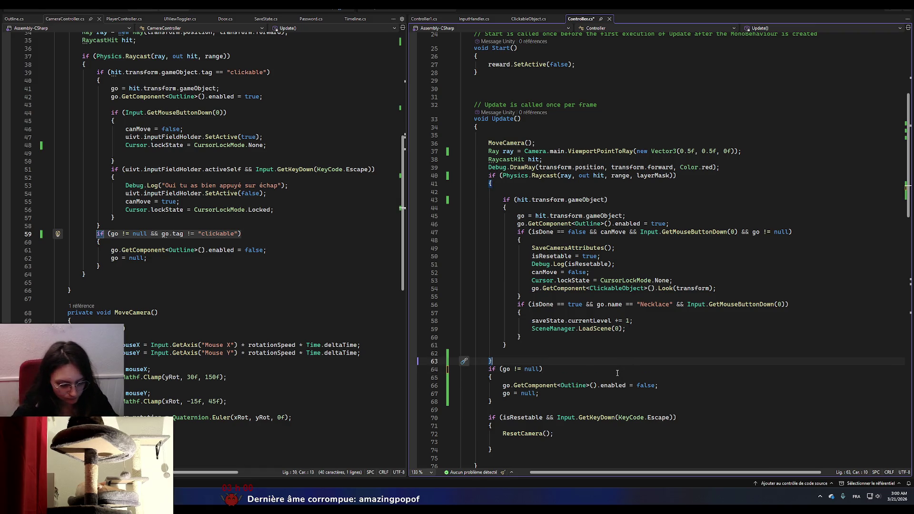
key(ctrl+s)
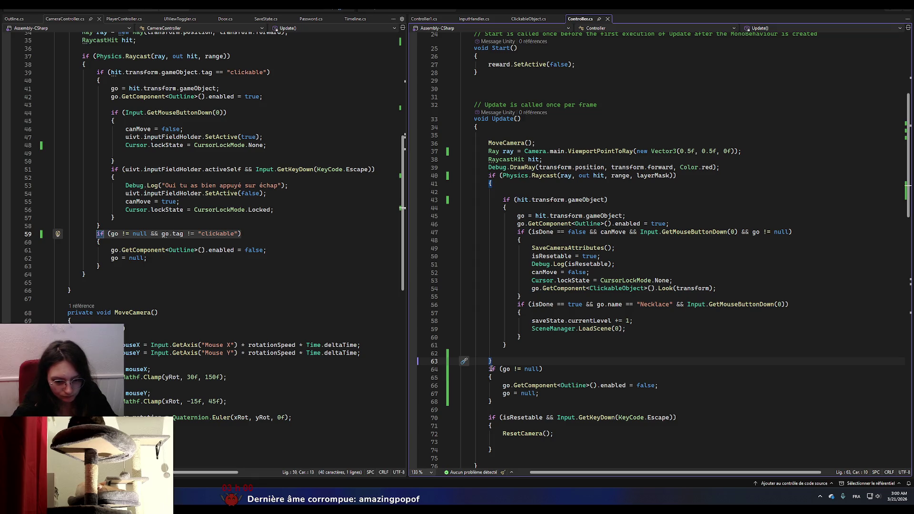
key(alt+Tab)
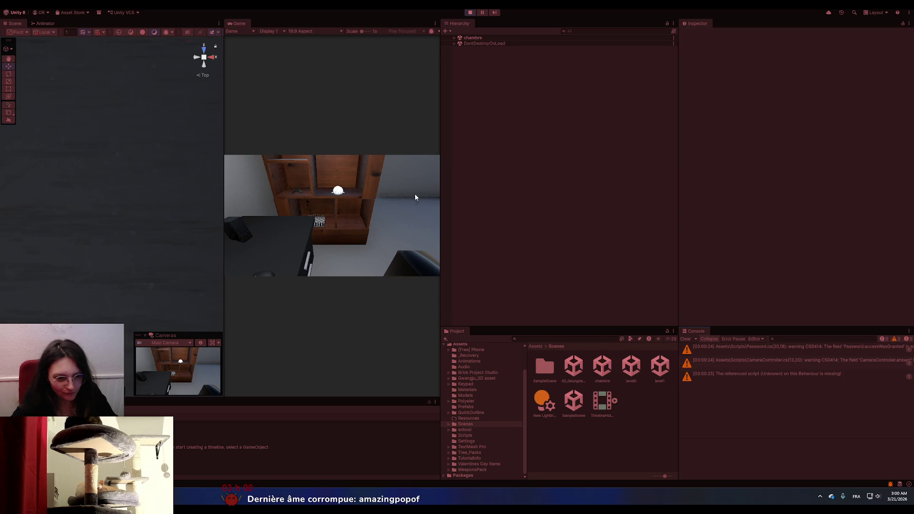
- Take control of the running game to check the door's outline and DoorFrame log
click(356, 212)
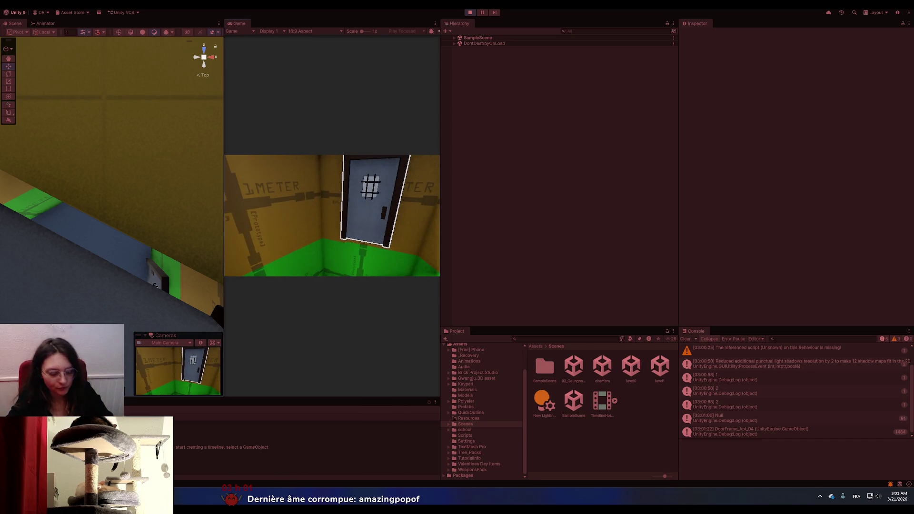
- Stop the game and set the SaveState asset's Current Level to 1
click(469, 13)
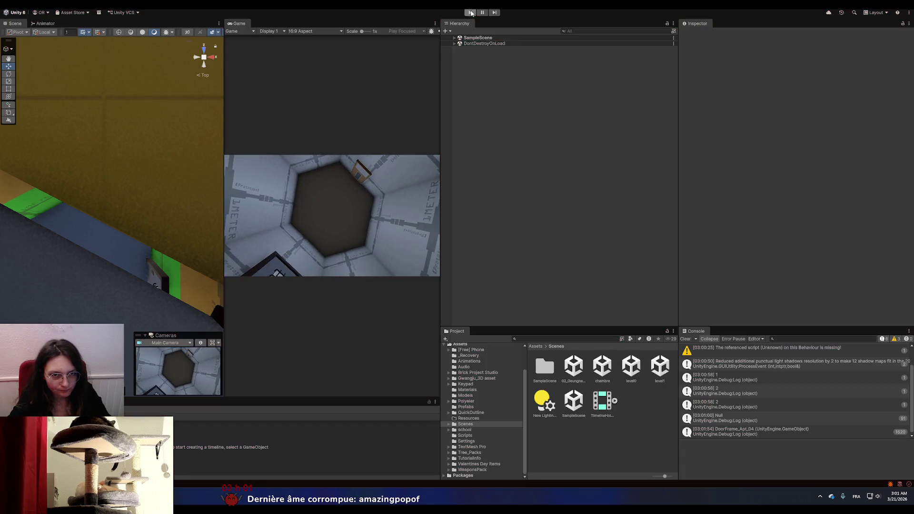
scroll(500, 407, up, 3)
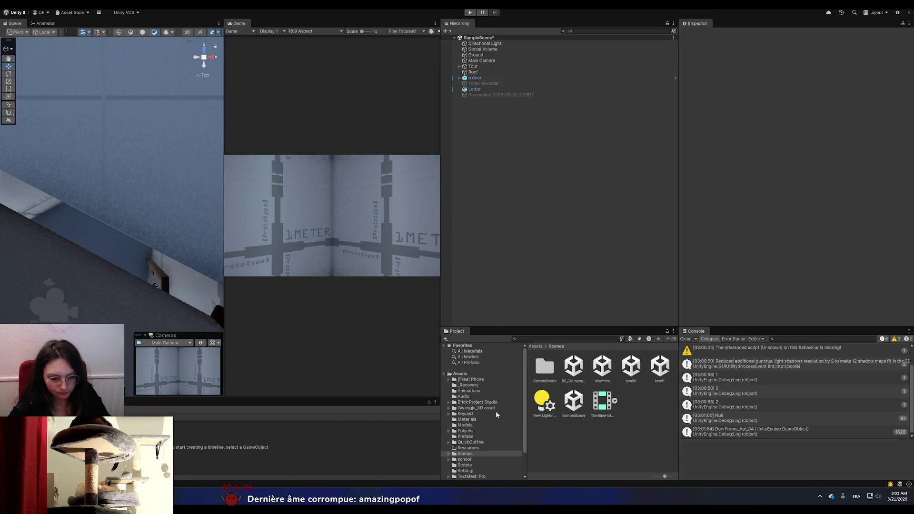
click(471, 385)
click(480, 374)
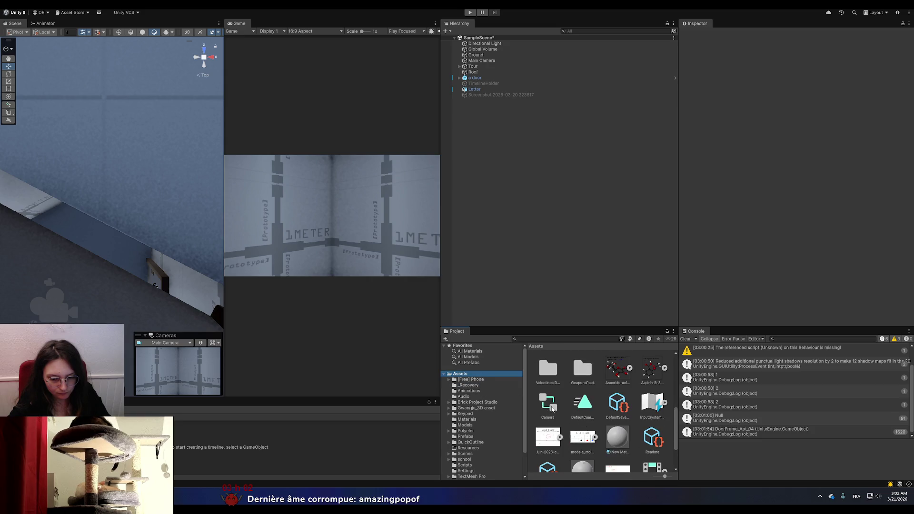
scroll(551, 408, down, 2)
click(547, 417)
click(798, 59)
text(1)
click(795, 95)
- Open the level1 scene from the Scenes folder, saving SampleScene first
scroll(580, 372, up, 5)
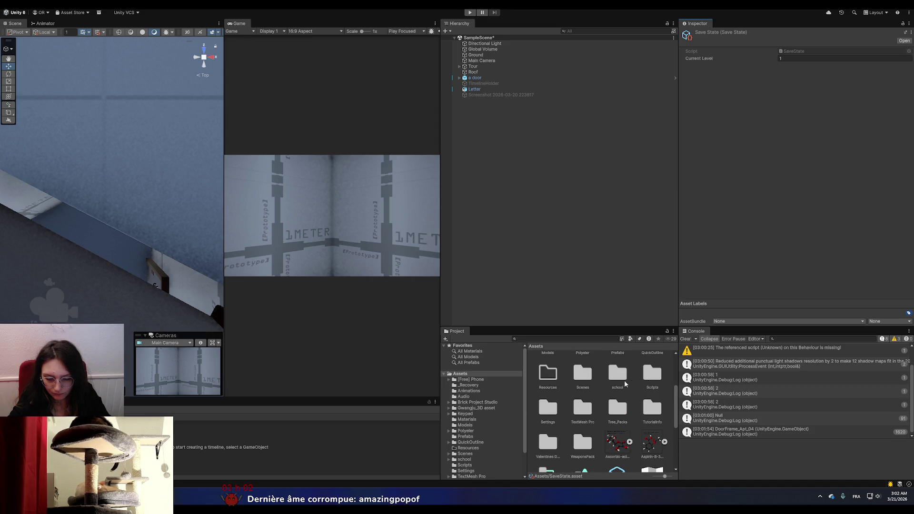
click(577, 376)
double_click(575, 376)
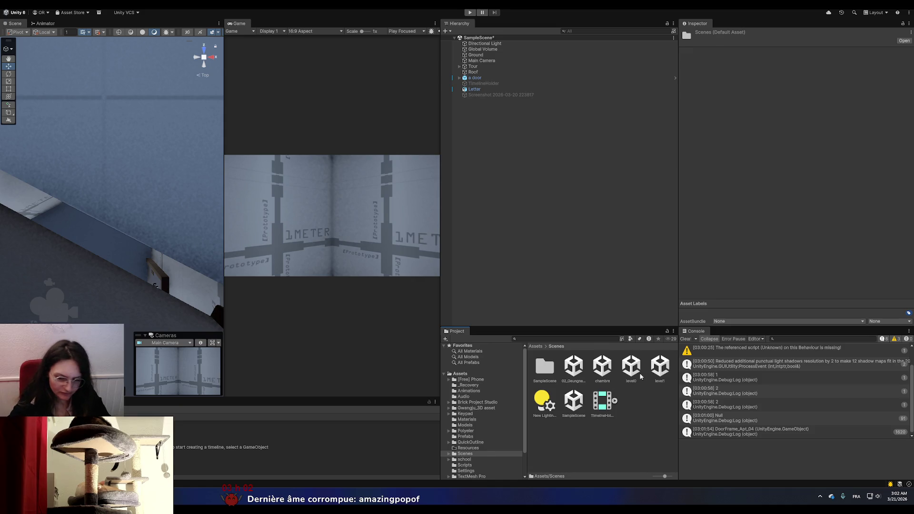
double_click(662, 367)
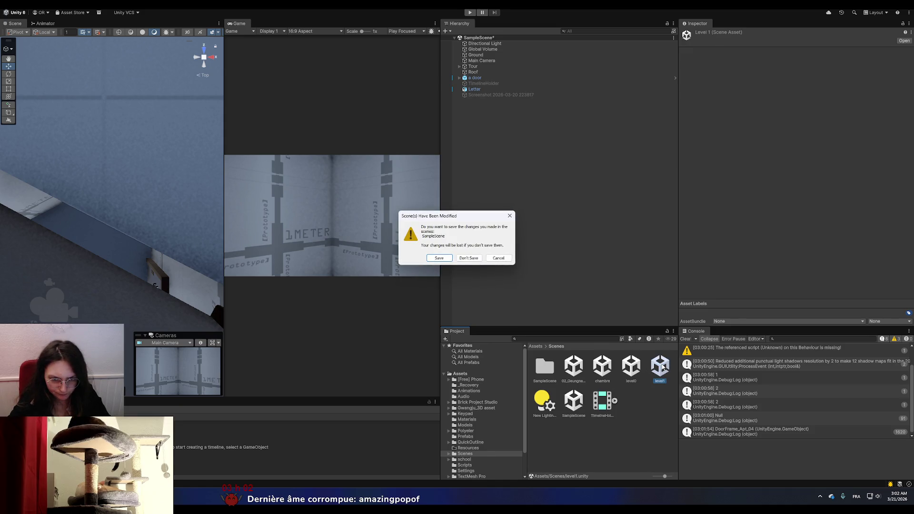
click(436, 258)
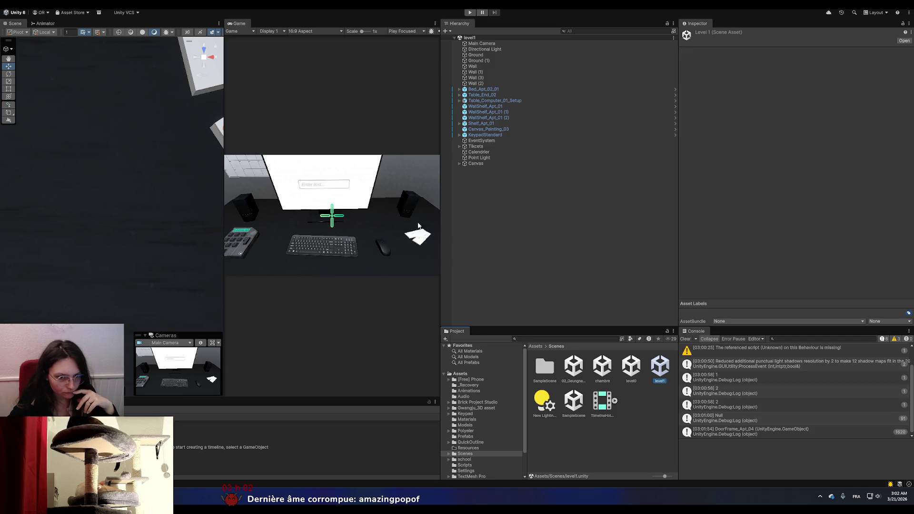
- Delete the Canvas from level1, then save and reopen SampleScene
click(460, 163)
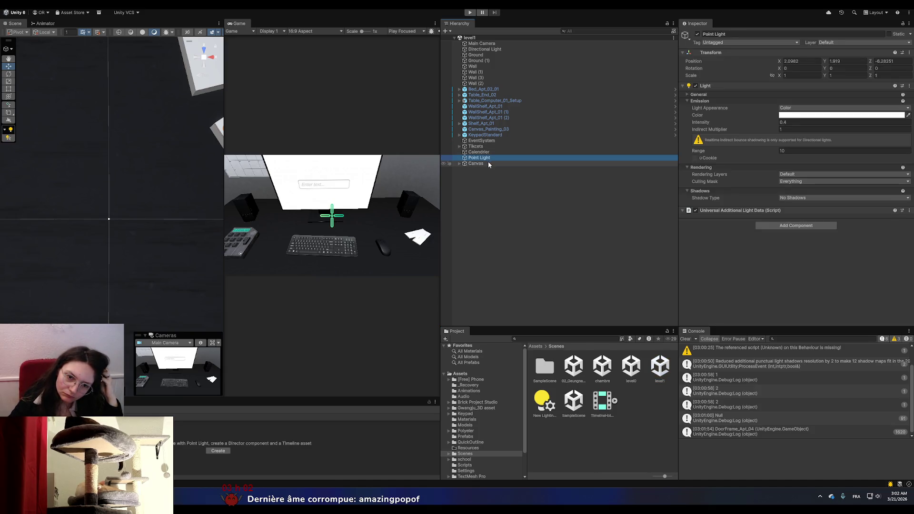
right_click(586, 164)
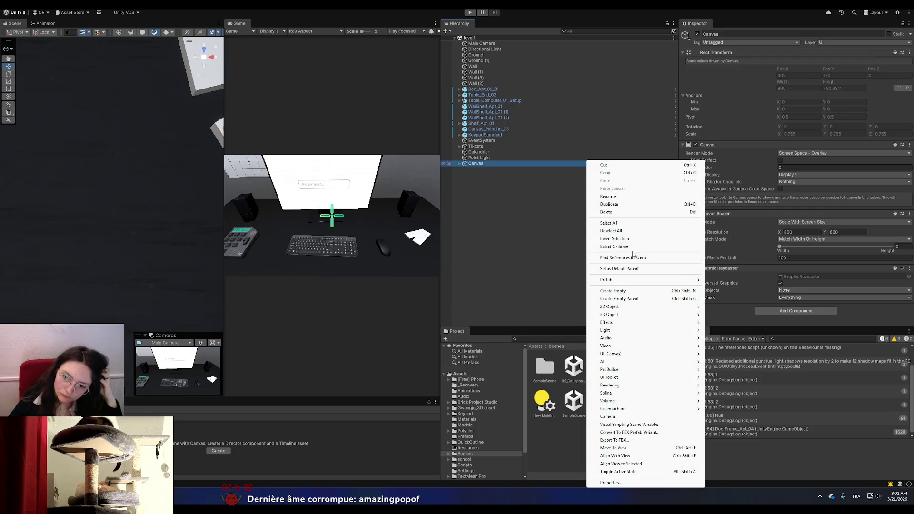
click(606, 212)
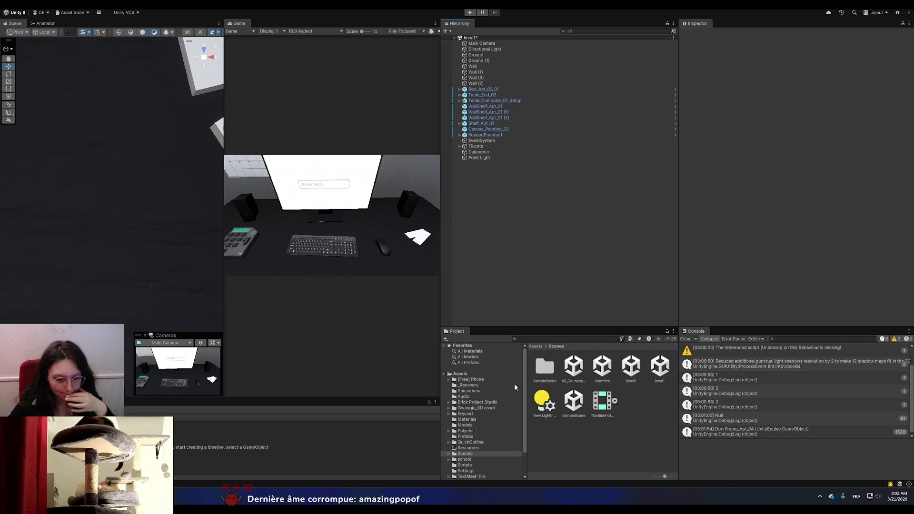
double_click(575, 402)
click(443, 258)
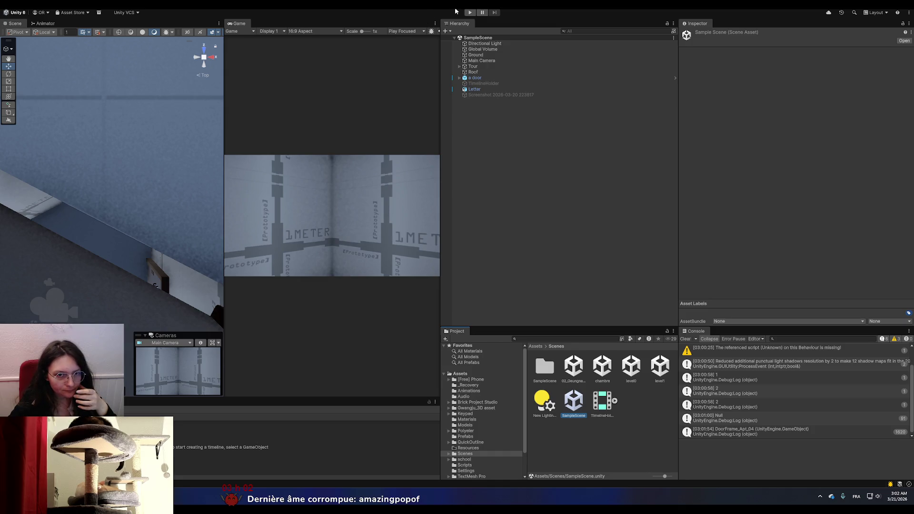
- Play the game maximized, face the door to test its outline, then stop
click(470, 12)
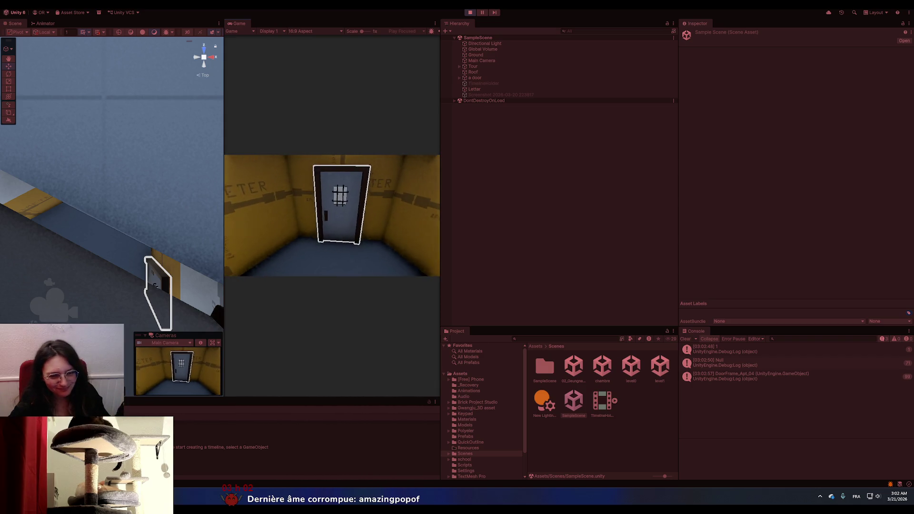
click(435, 22)
click(457, 50)
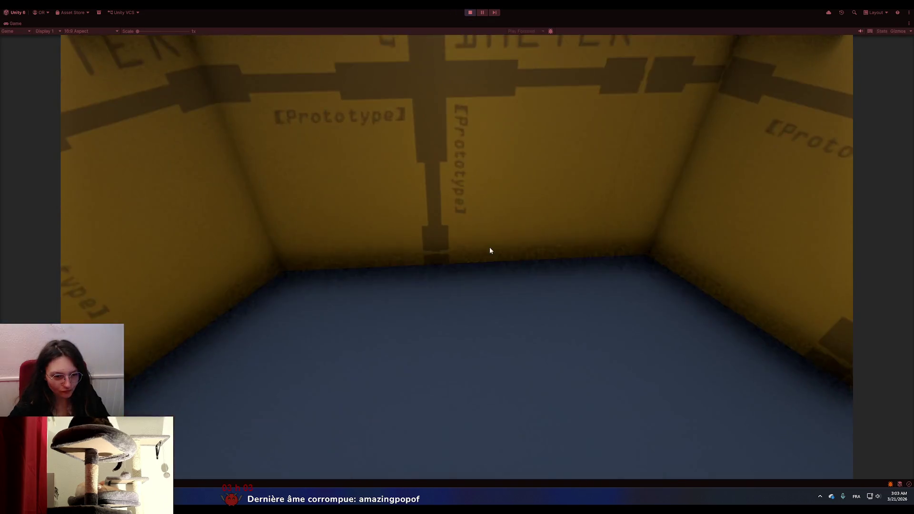
click(490, 250)
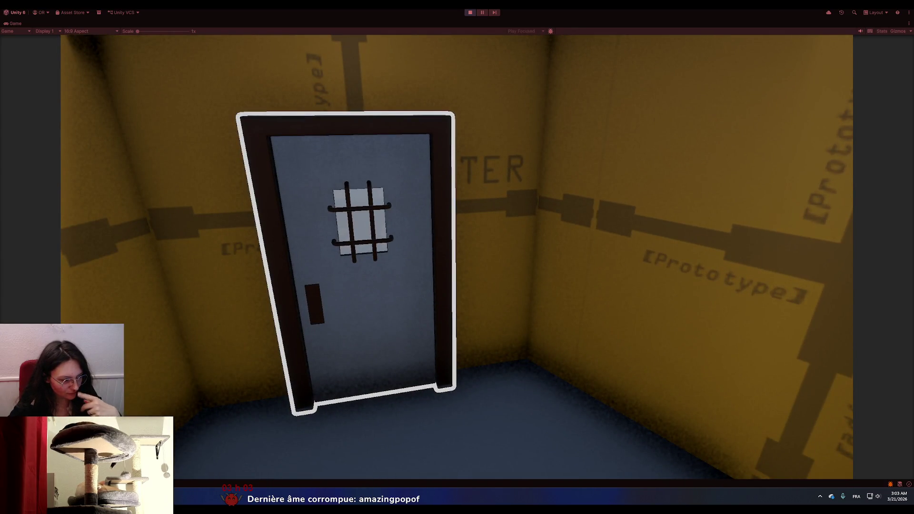
key(Escape)
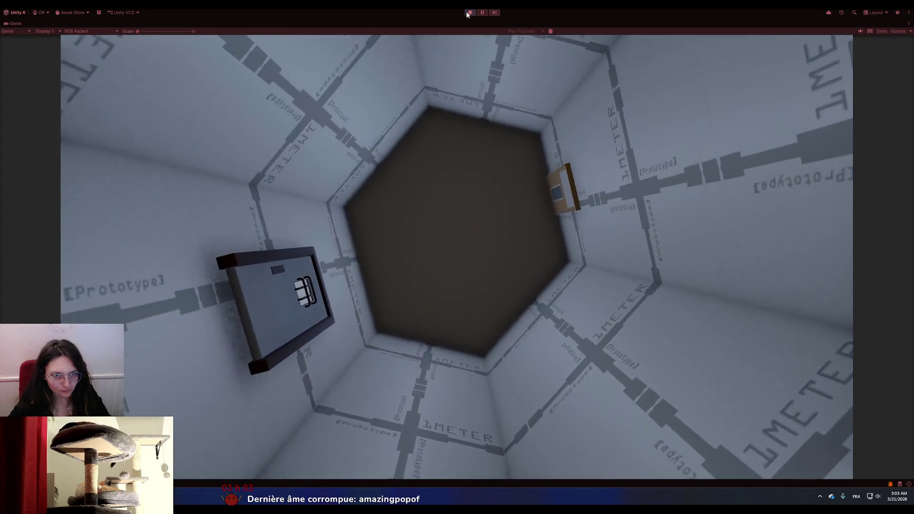
click(469, 13)
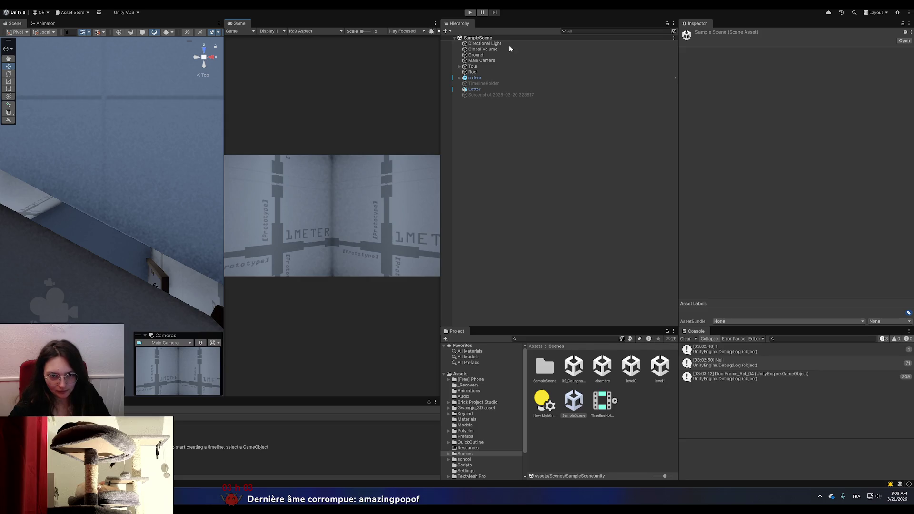
- Open the Main Camera's PlayerController script in Visual Studio
click(497, 61)
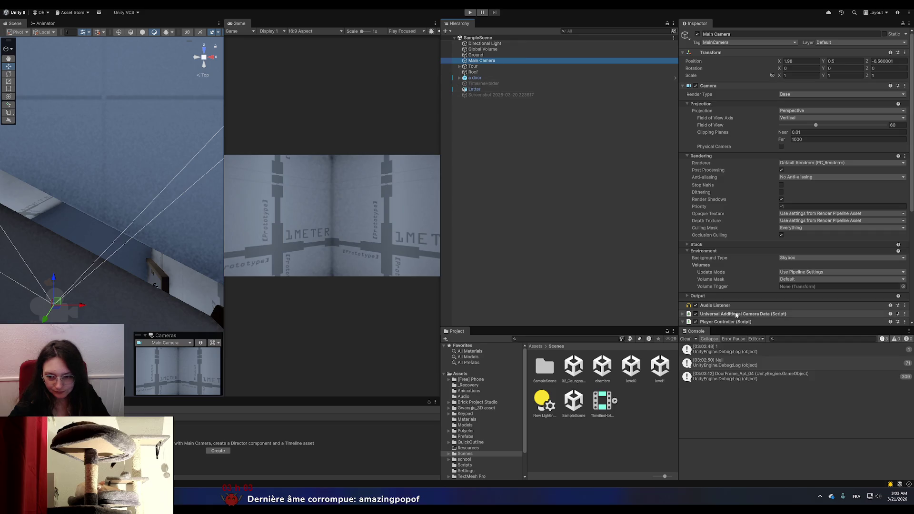
scroll(734, 315, down, 8)
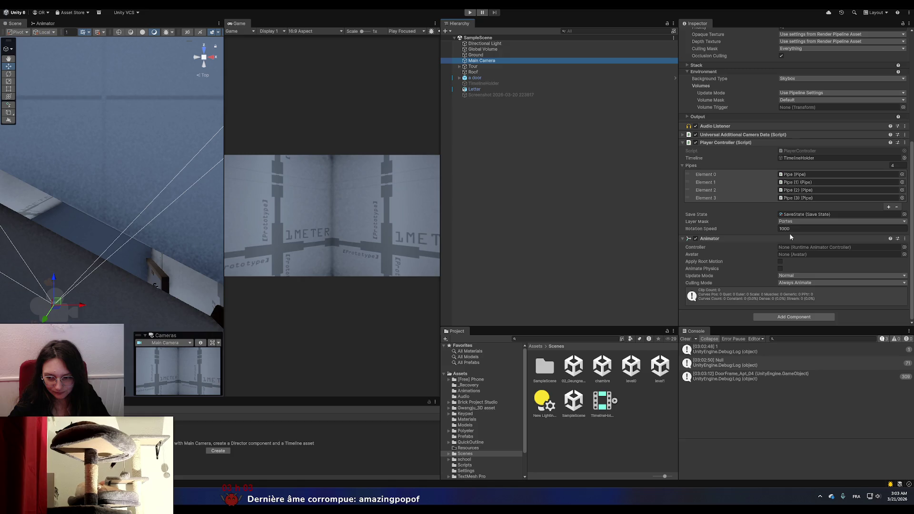
double_click(813, 151)
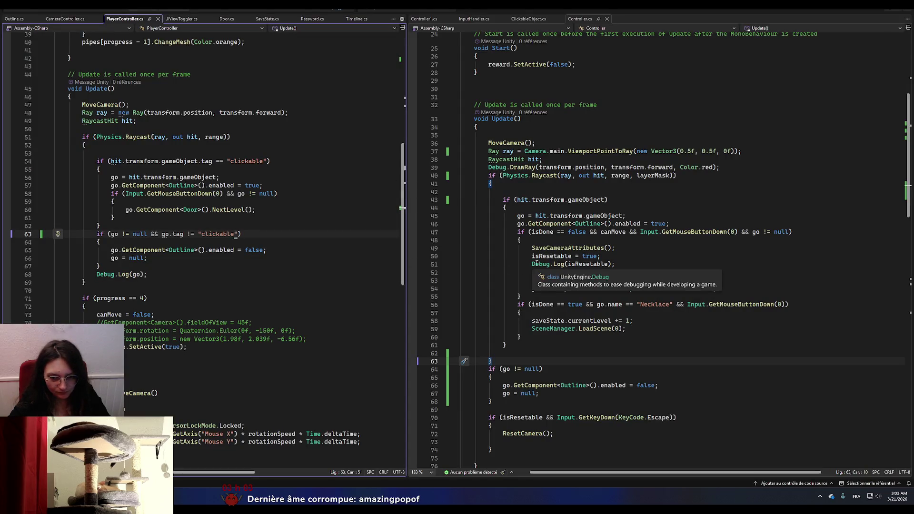
- Add layerMask as an argument to the Physics.Raycast call
click(601, 167)
click(228, 137)
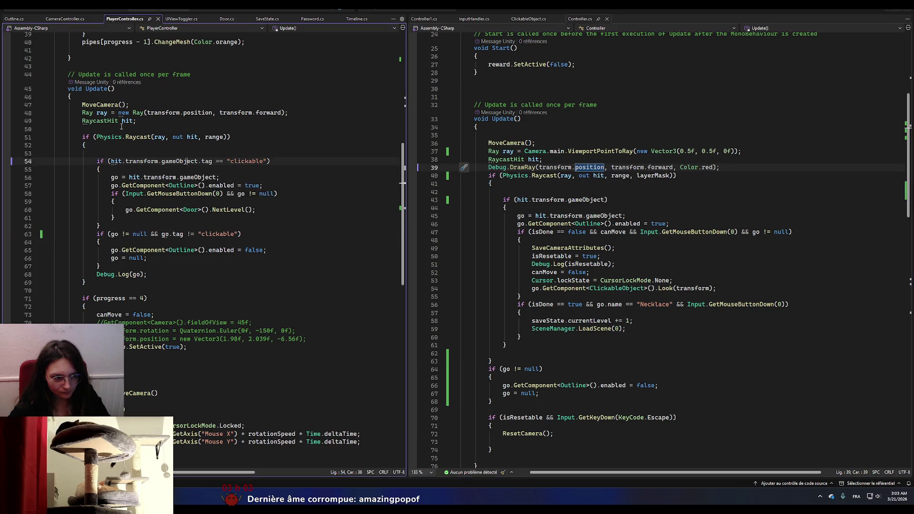
text(, la)
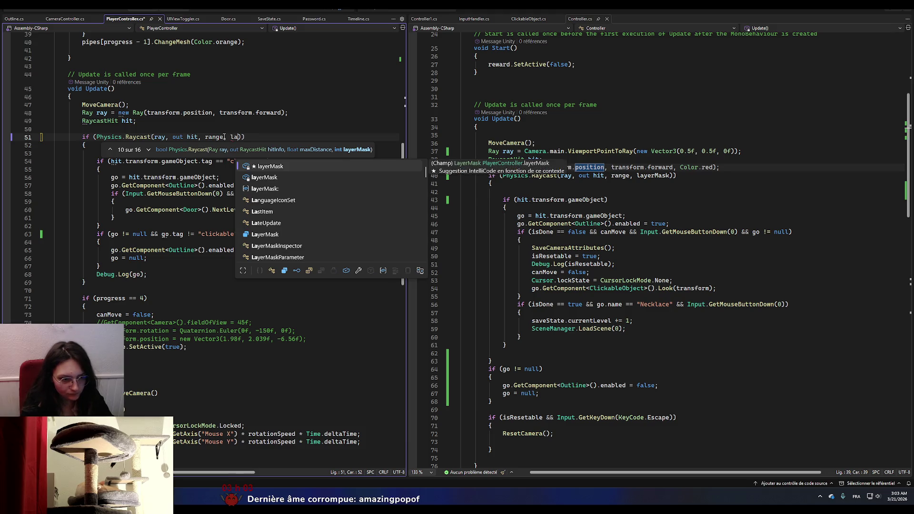
key(Tab)
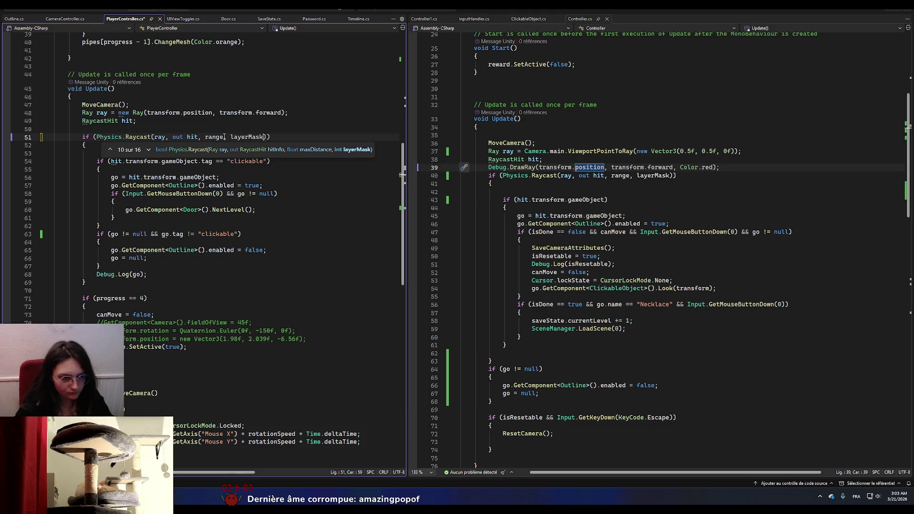
- Remove the clickable tag if block and the tag comparison from the null check
click(274, 217)
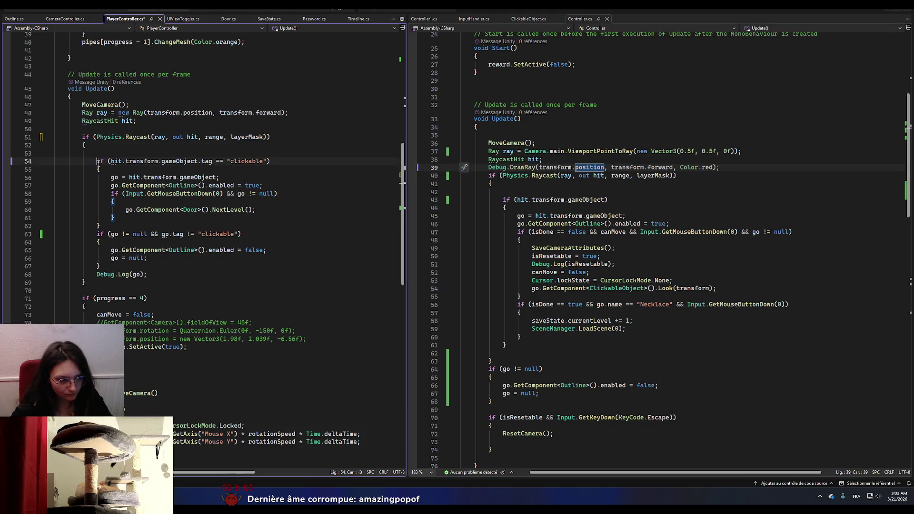
drag(96, 161, 103, 171)
key(Delete)
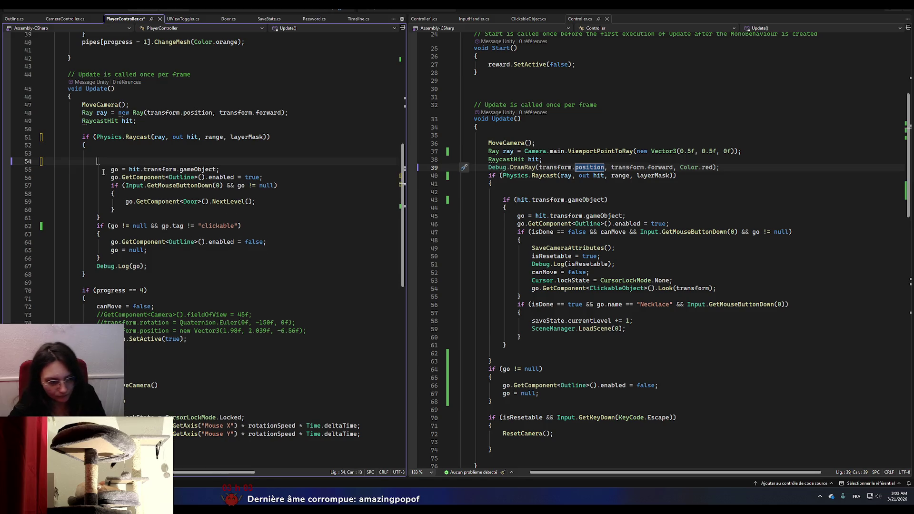
click(101, 218)
key(BackSpace)
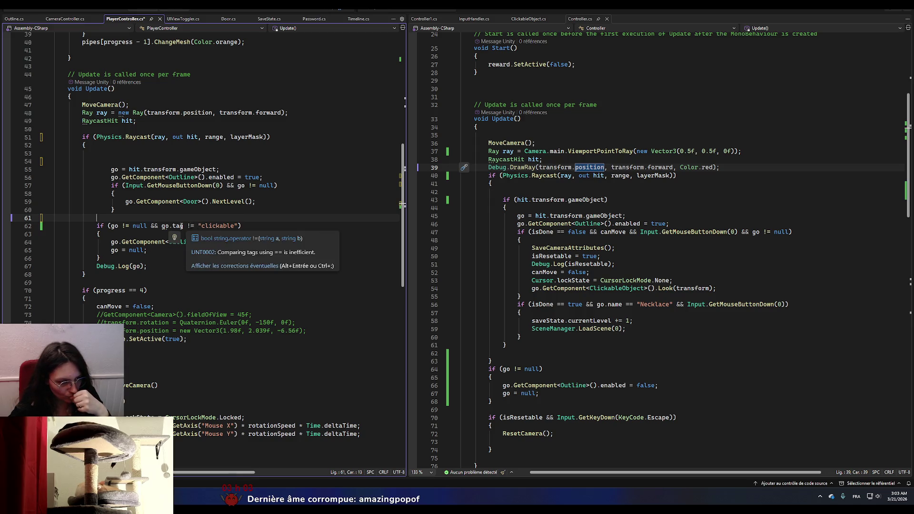
drag(151, 226, 239, 227)
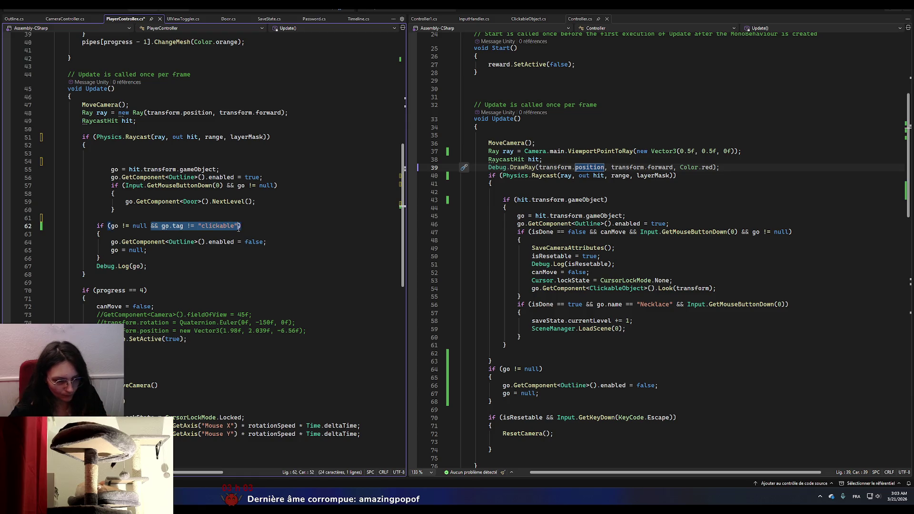
key(BackSpace)
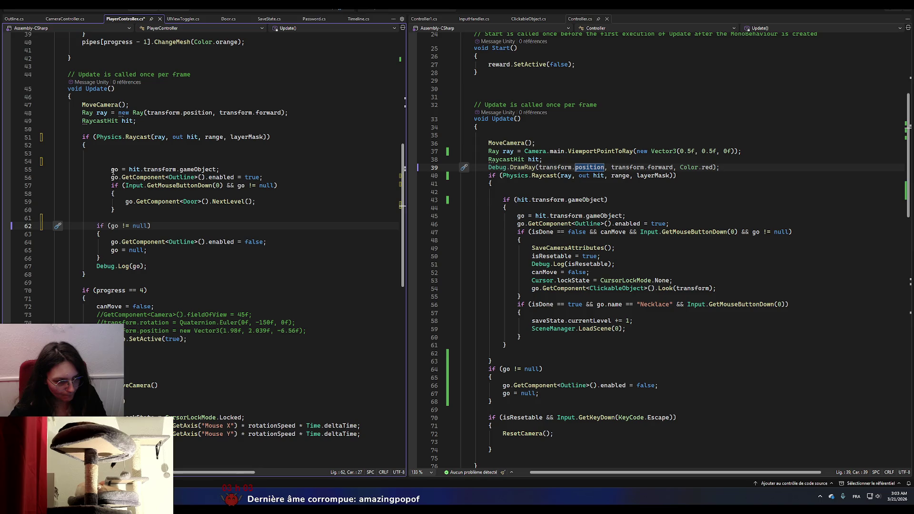
- Unindent the lines formerly inside the tag block and save PlayerController.cs
drag(112, 170, 123, 207)
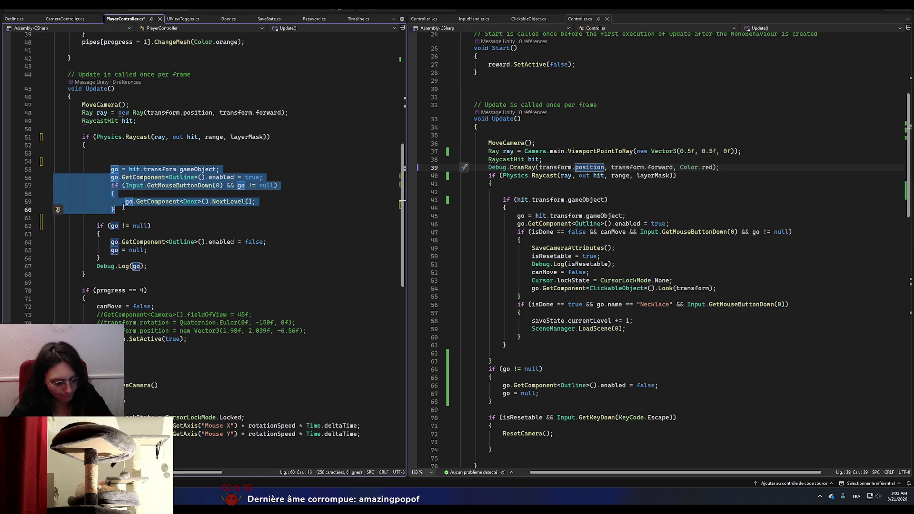
key(shift+Tab)
key(Down)
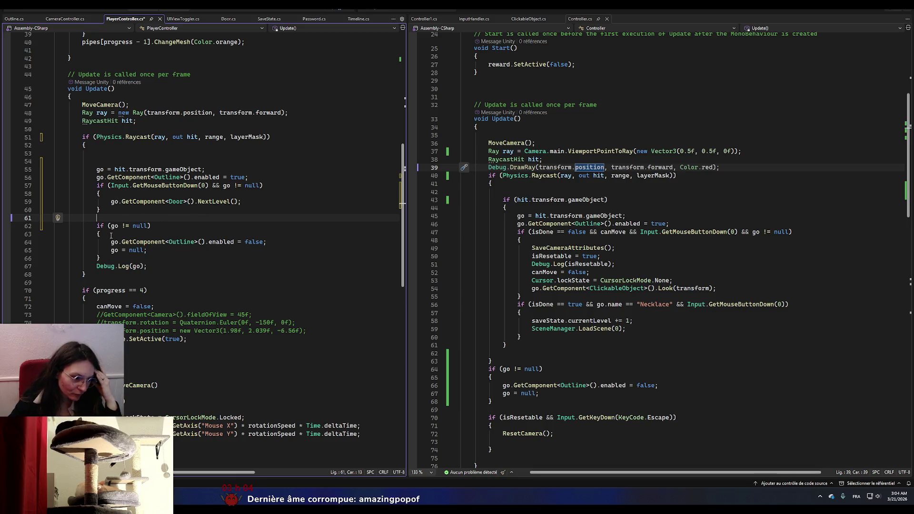
key(ctrl+s)
key(alt+Tab)
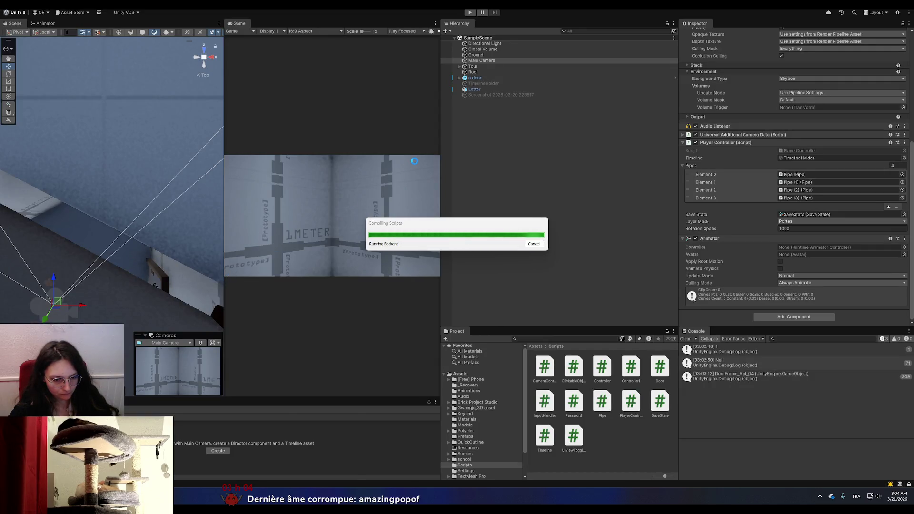
- After the recompile, enter Play mode and check Player Controller's Layer Mask shows Portes
key(alt+Tab)
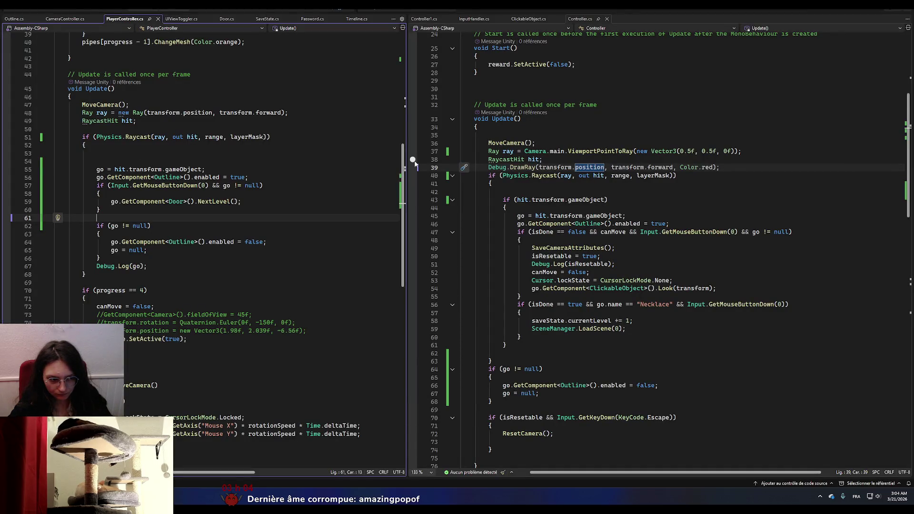
key(alt+Tab)
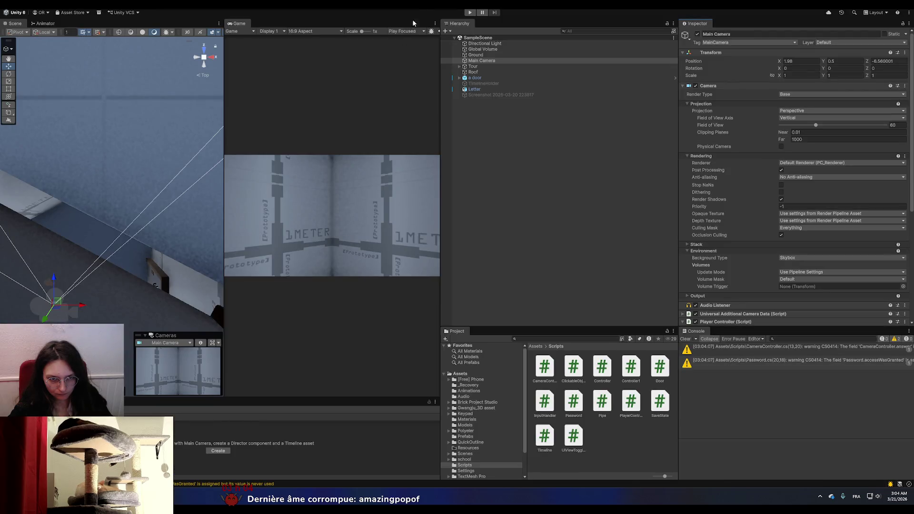
click(467, 12)
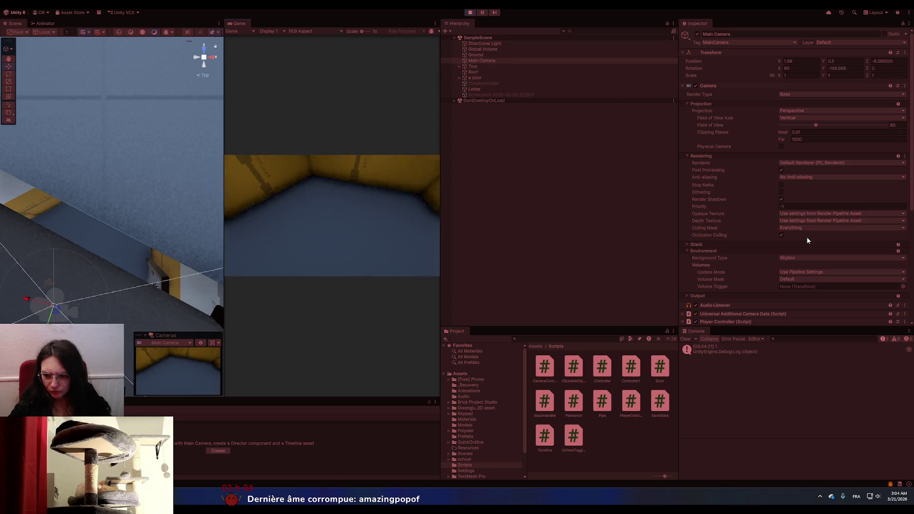
scroll(806, 241, down, 4)
scroll(809, 248, down, 3)
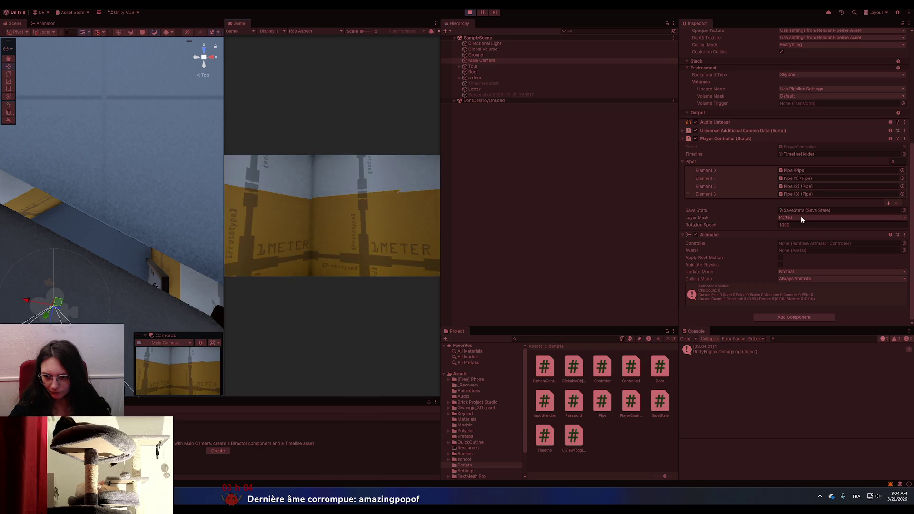
click(459, 77)
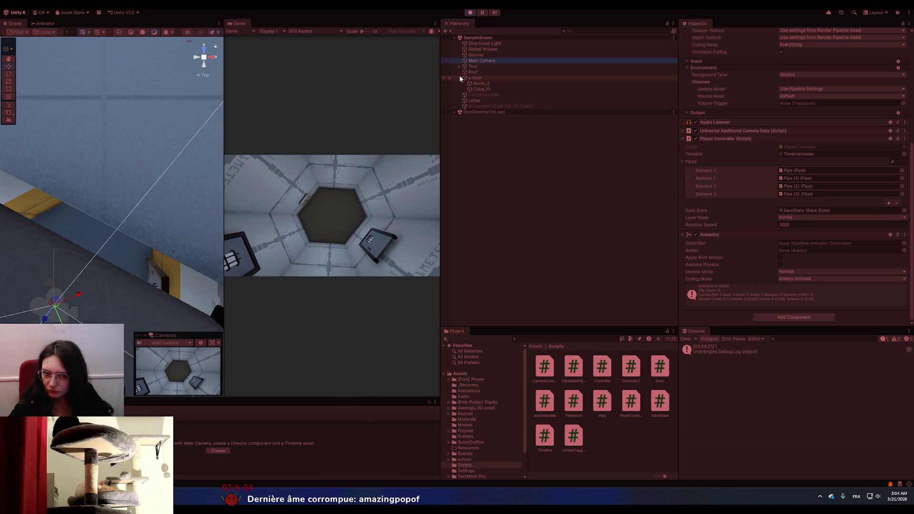
- Put DoorFrame_Apt_04 on layer 6: Portes, confirming the Change Layer prompt
click(459, 77)
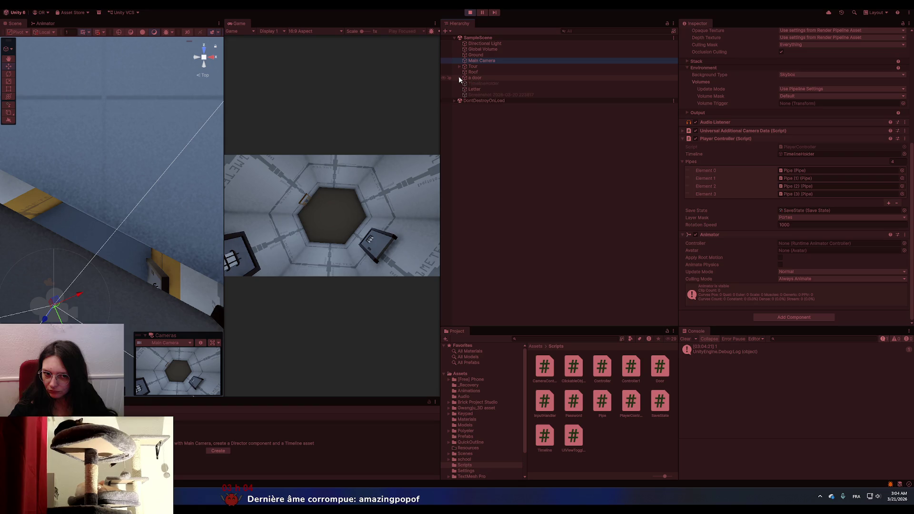
click(167, 288)
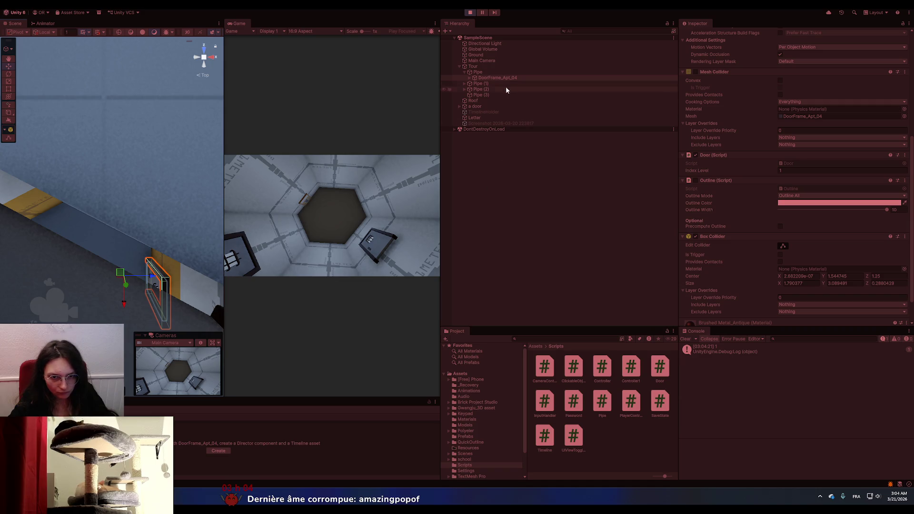
scroll(778, 118, up, 10)
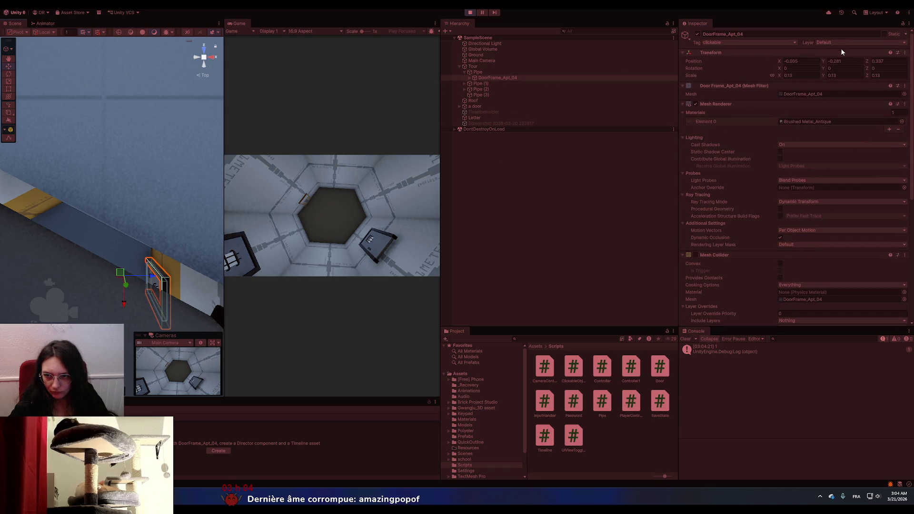
click(842, 43)
click(839, 90)
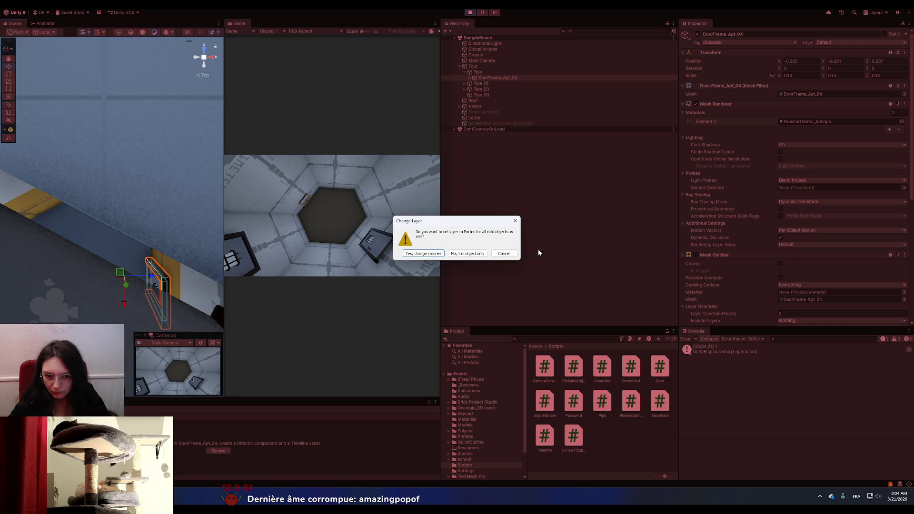
click(418, 253)
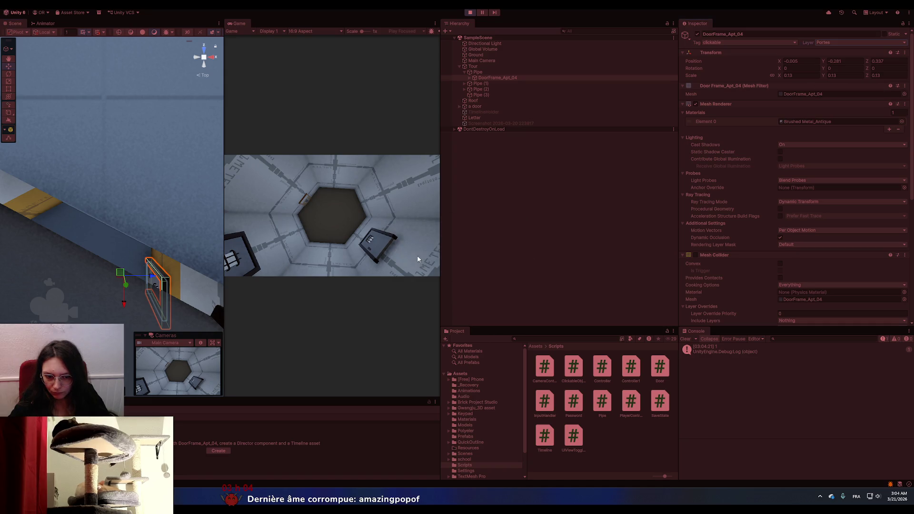
- Try interacting with the door frame in the running game
click(379, 186)
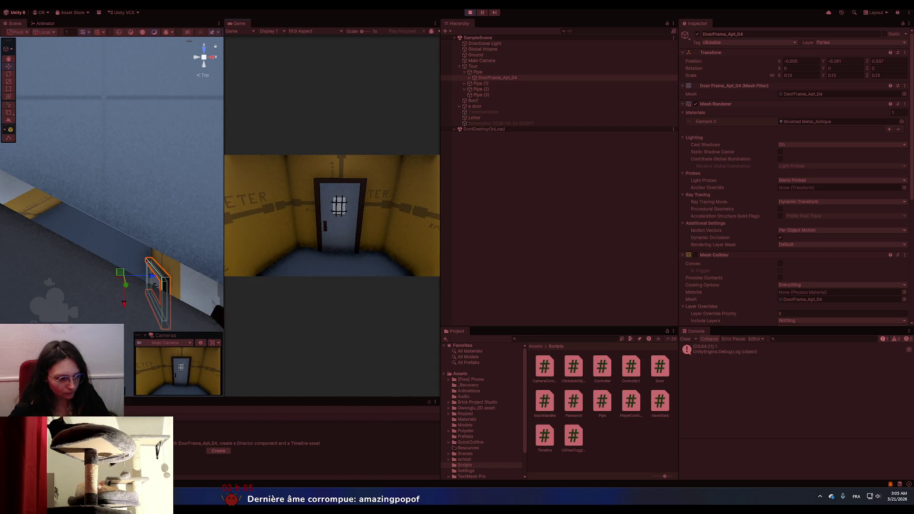
click(332, 215)
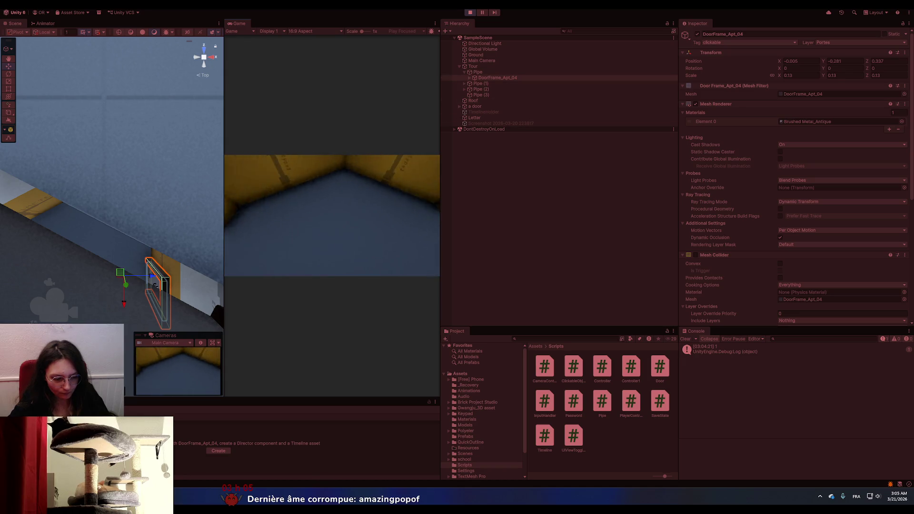
key(alt+Tab)
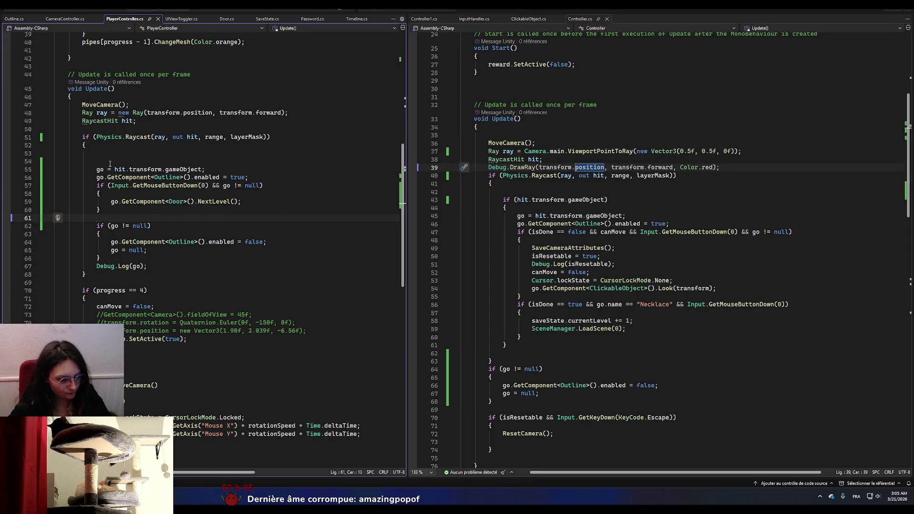
- Remove the blank lines and the old go != null reset block from PlayerController.cs
drag(105, 162, 34, 161)
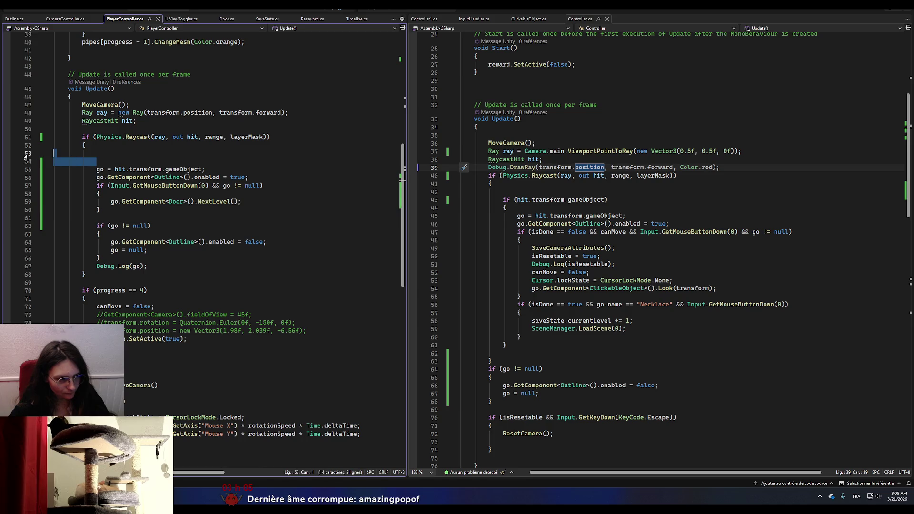
key(BackSpace)
key(BackSpace)
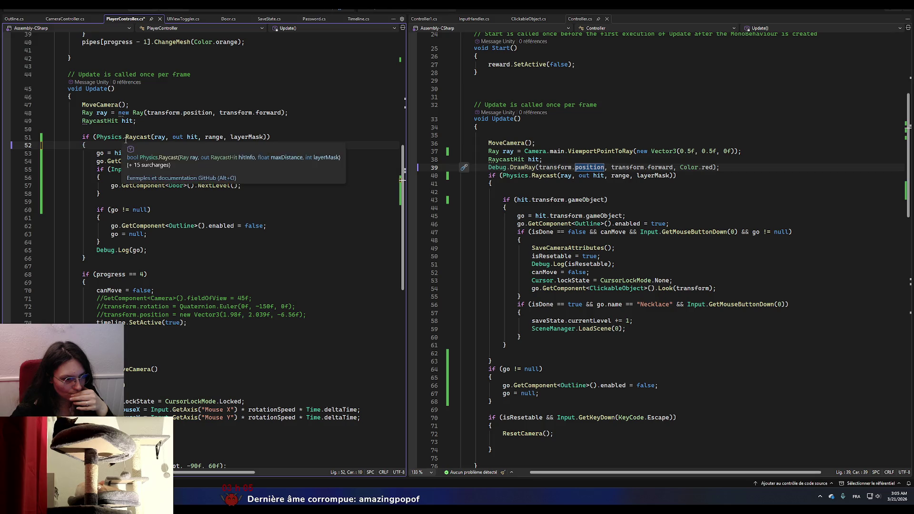
drag(97, 210, 129, 241)
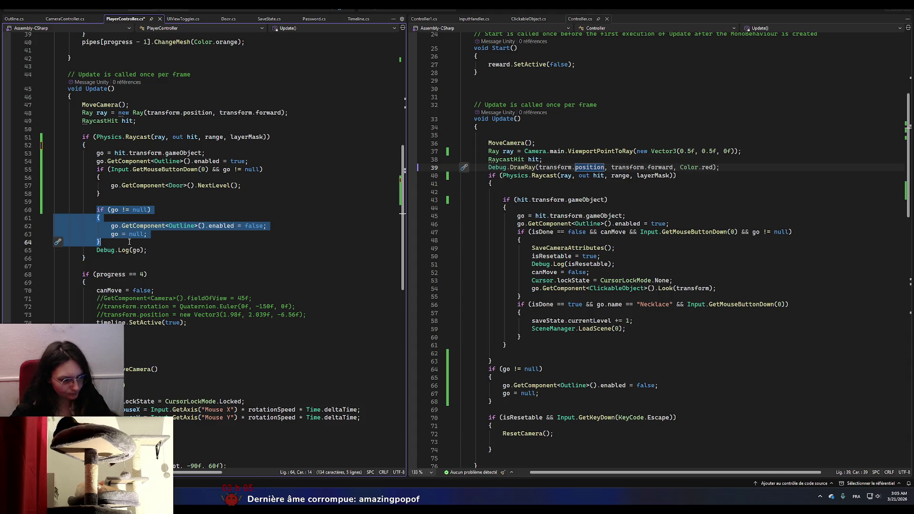
key(Delete)
- Paste Controller.cs's outline-clearing go != null check at line 64 of PlayerController.cs
click(97, 229)
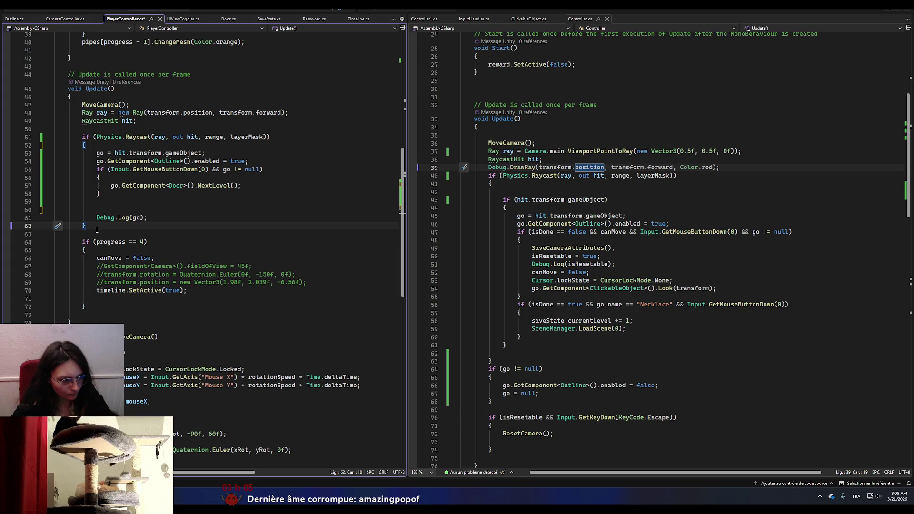
key(Return)
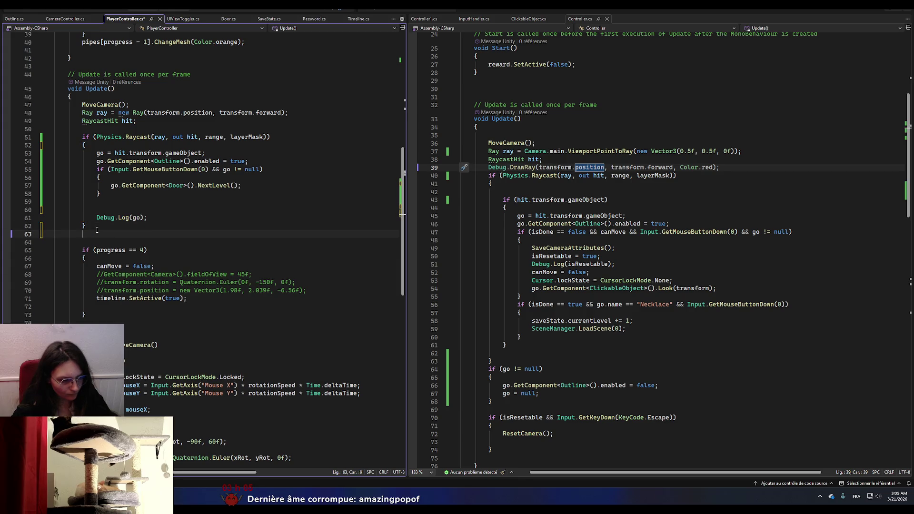
key(Return)
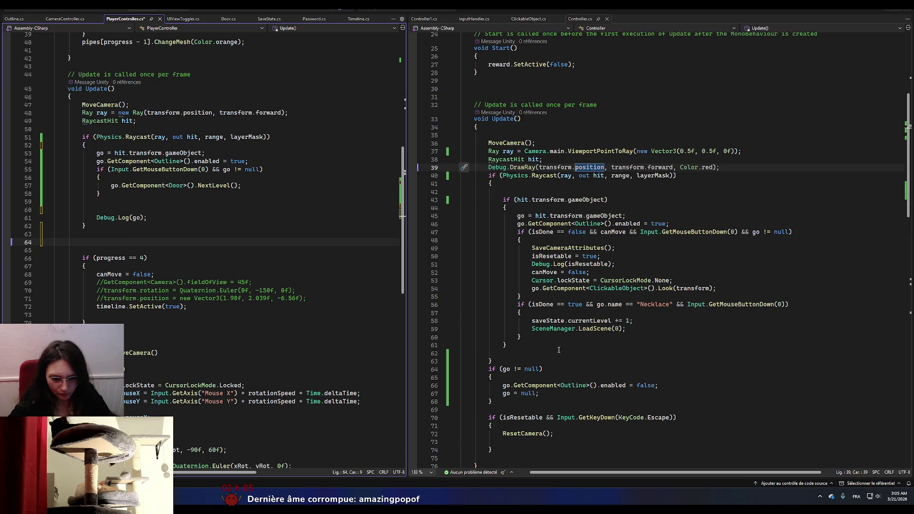
drag(489, 371, 492, 402)
key(ctrl+c)
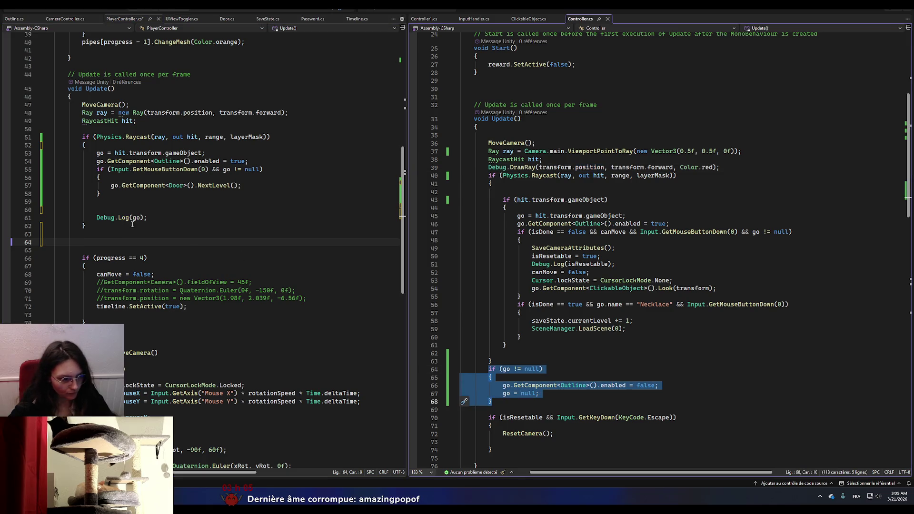
click(122, 244)
key(ctrl+v)
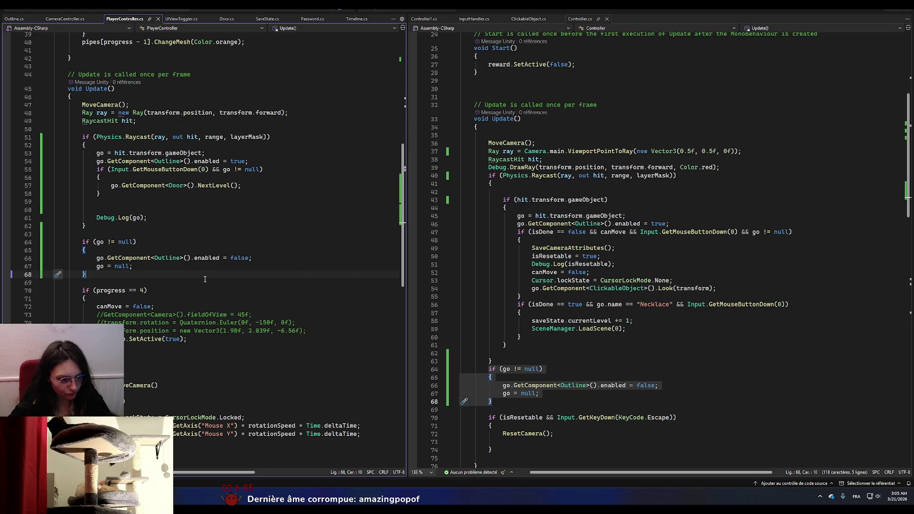
key(alt+Tab)
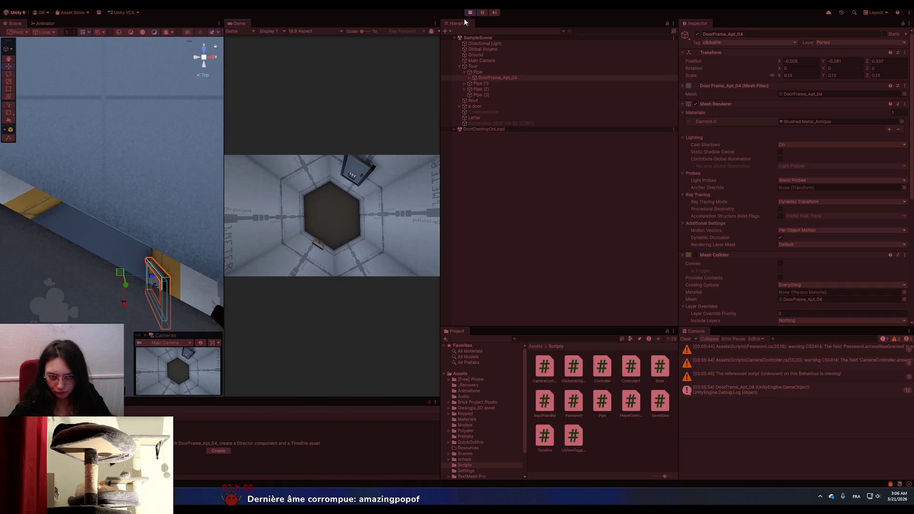
- Stop Play mode once the console logs DoorFrame_Apt_04 hits
key(ctrl+p)
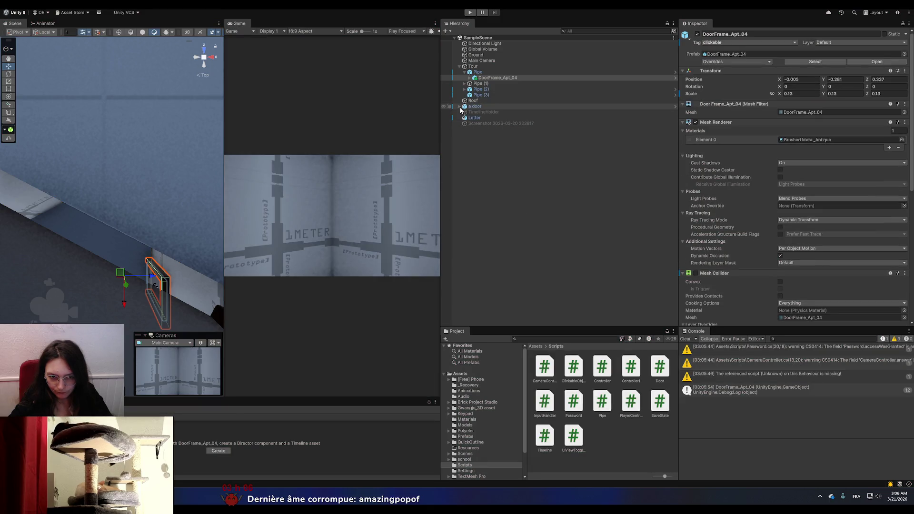
- Put the DoorFrame_Apt_04 inside Pipe (1) on the Portes layer
click(465, 84)
click(495, 89)
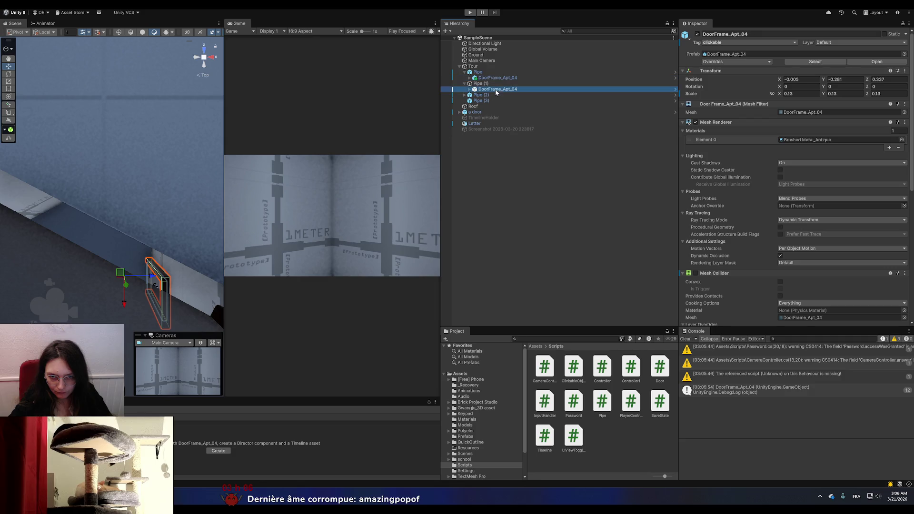
click(826, 43)
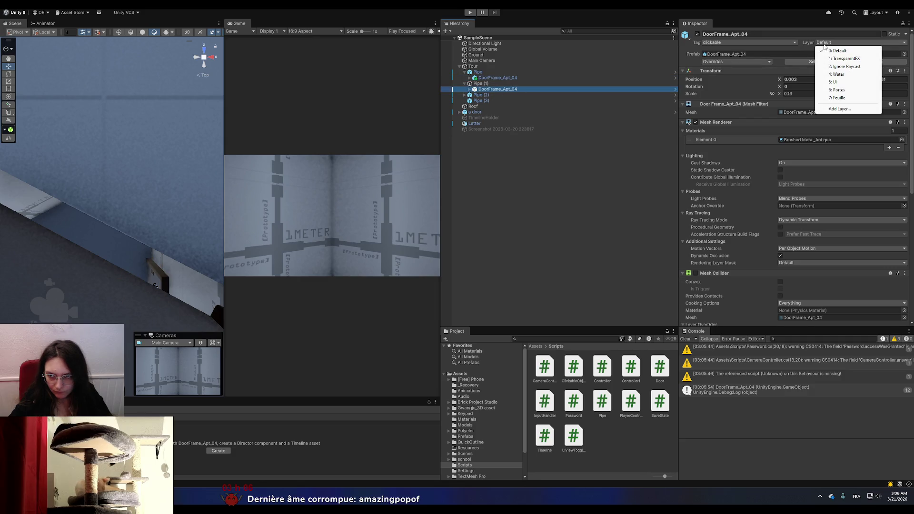
click(839, 90)
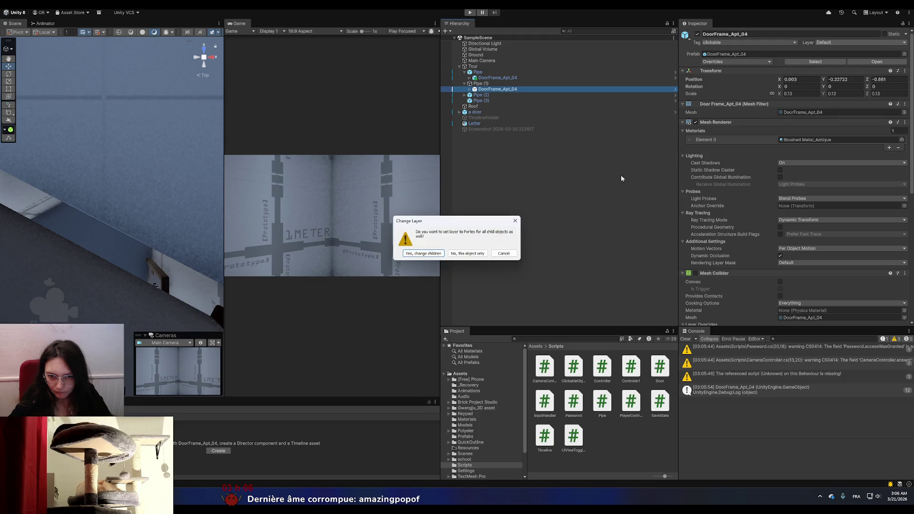
click(429, 252)
- Check the Main Camera's Player Controller Layer Mask is Portes, then start the game
click(485, 44)
click(482, 61)
scroll(747, 245, down, 8)
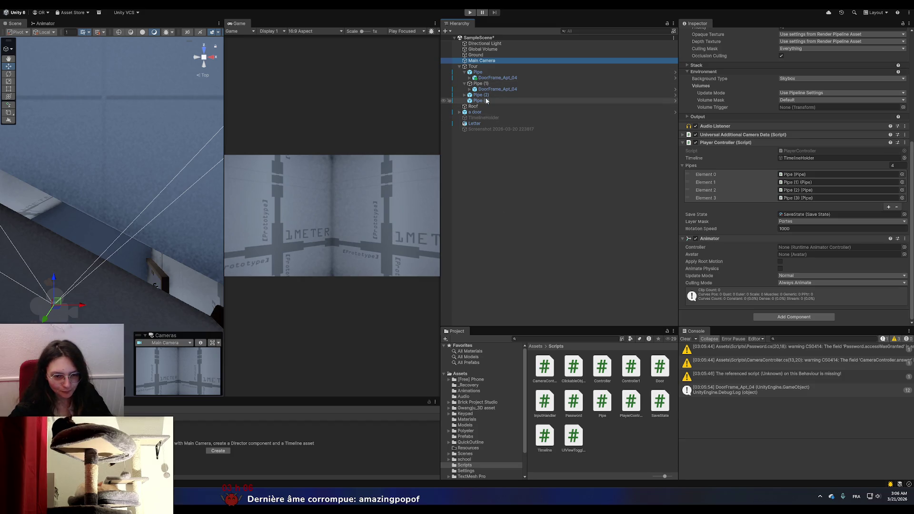
click(470, 13)
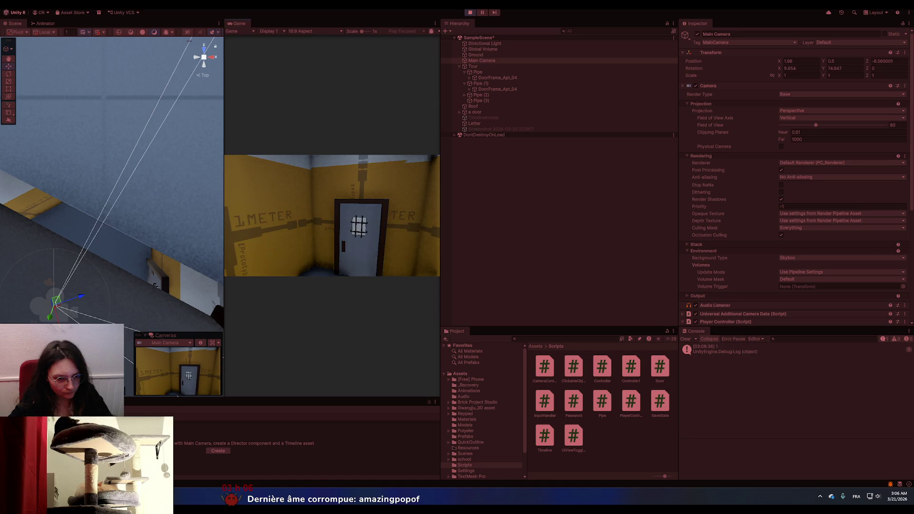
- Look around inside the tube during the play test, then return to PlayerController.cs
key(alt+Tab)
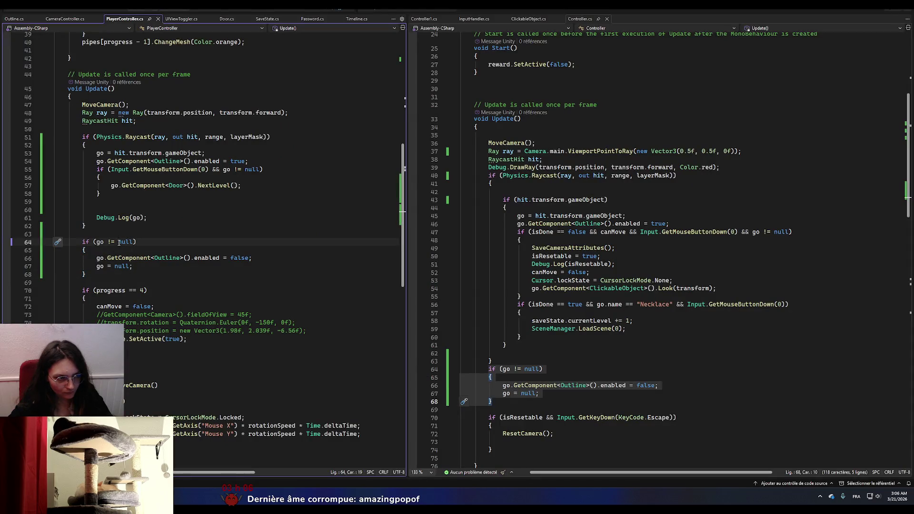
key(alt+Tab)
scroll(739, 278, down, 10)
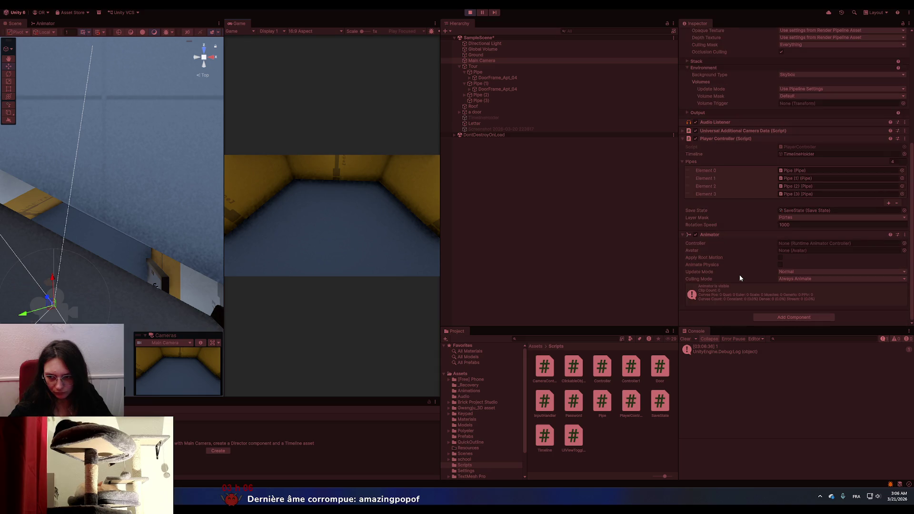
scroll(739, 275, up, 3)
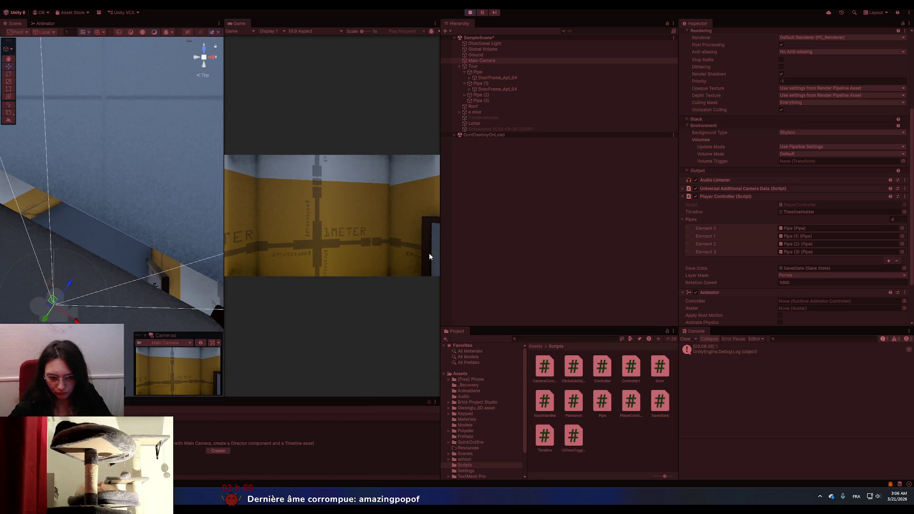
key(alt+Tab)
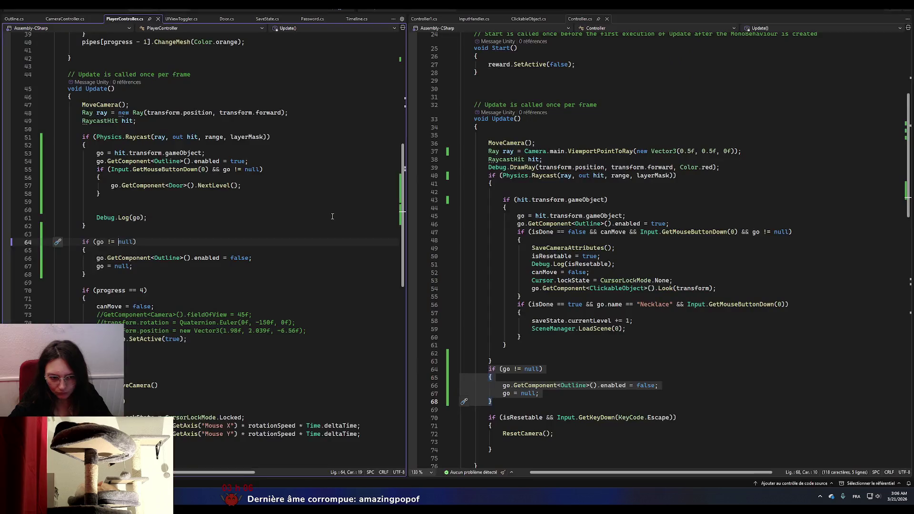
click(207, 130)
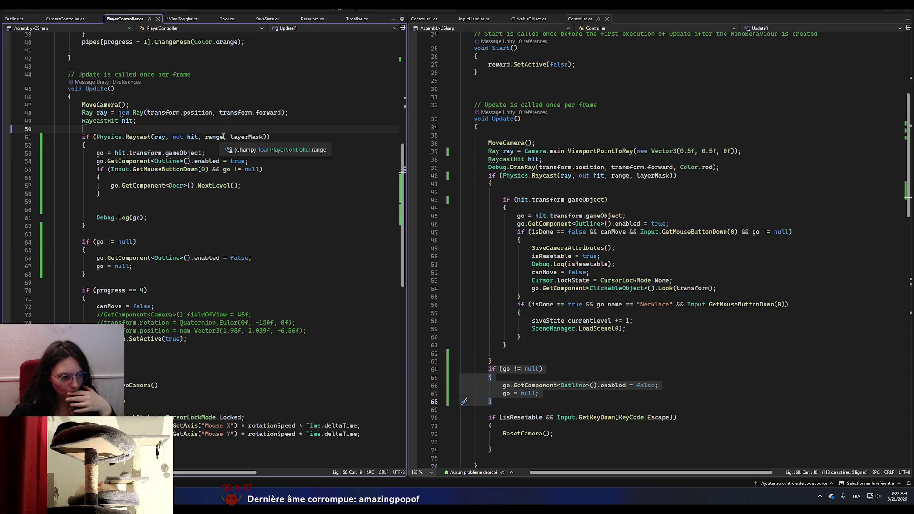
click(488, 176)
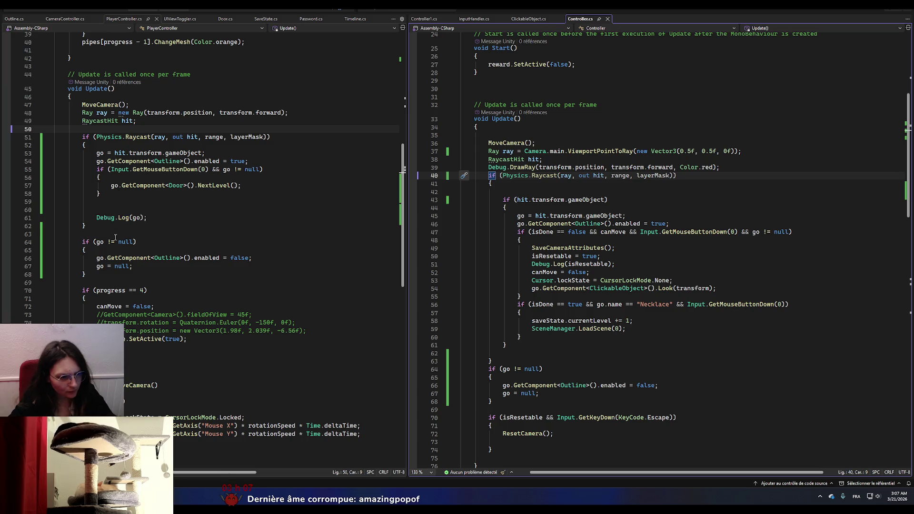
click(233, 162)
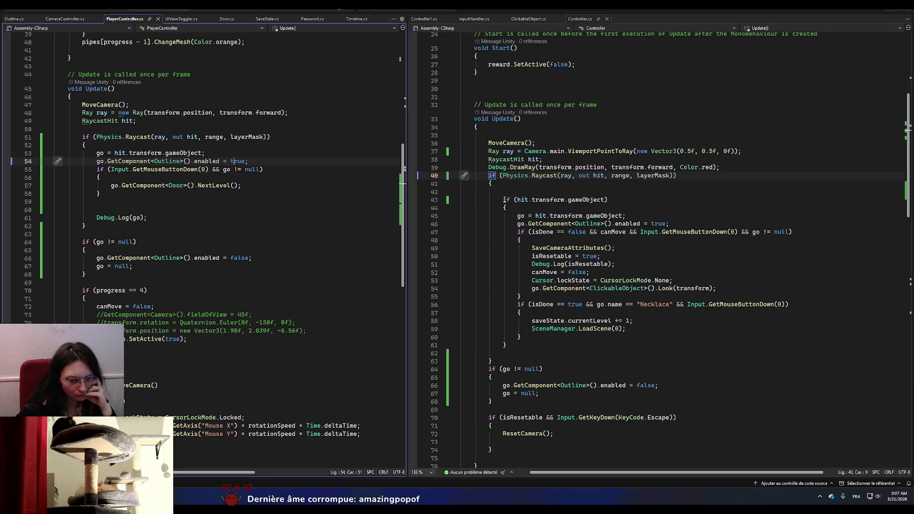
click(114, 145)
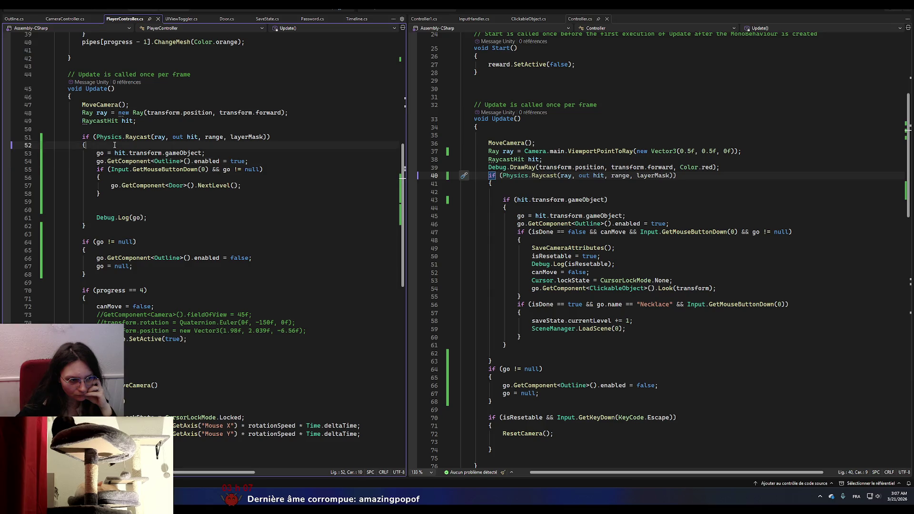
- Add an if (hit.transform.gameObject) condition with an opening brace on line 53
key(Return)
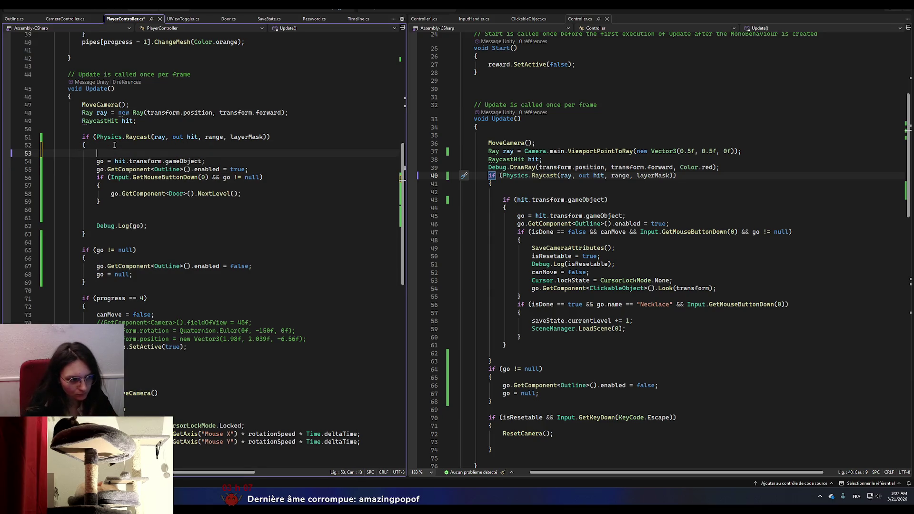
text(if (hit)
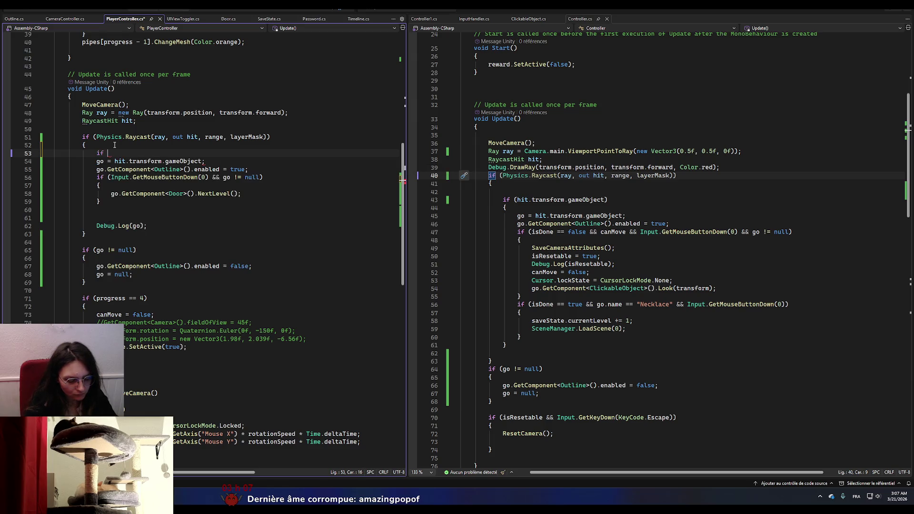
text(.)
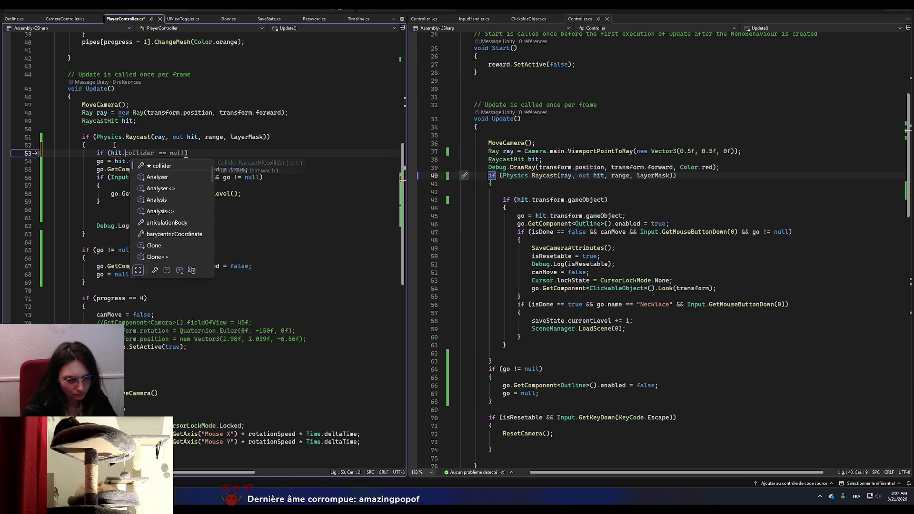
text(transform.g)
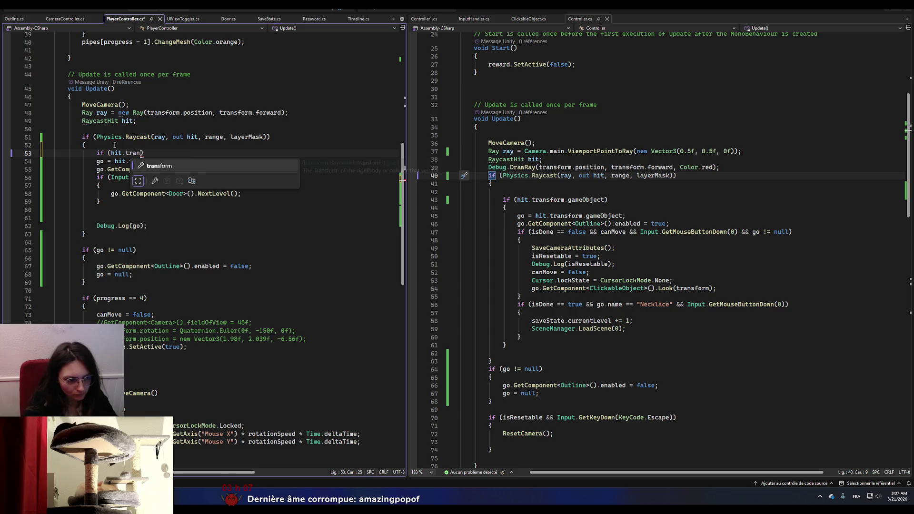
key(Tab)
text(.g)
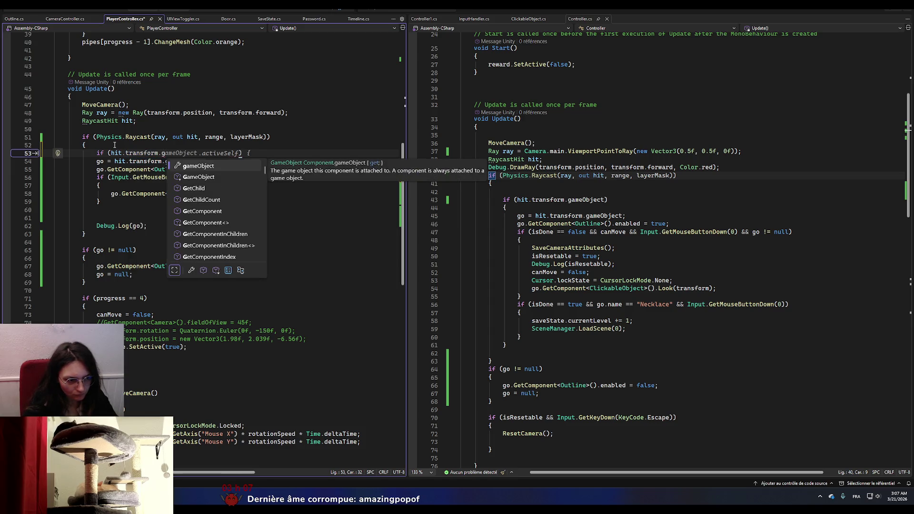
key(Tab)
key(Right)
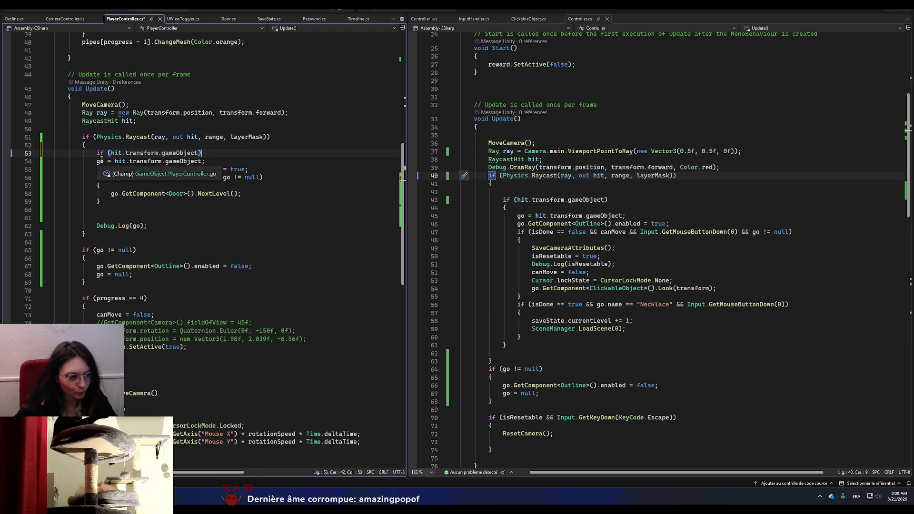
mouse_move(97, 161)
mouse_down()
mouse_move(238, 194)
mouse_move(150, 231)
mouse_move(163, 226)
mouse_up()
key(Tab)
click(215, 155)
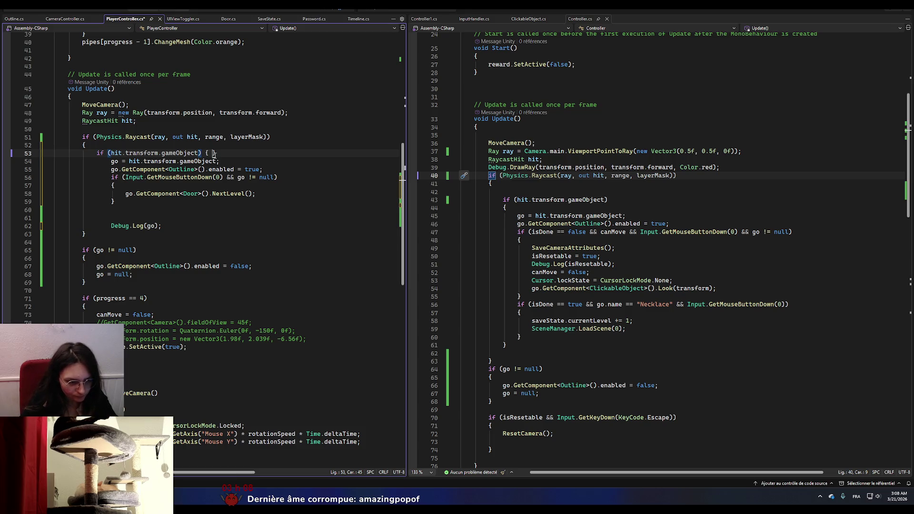
key(Return)
text({)
key(Return)
- Move the hit-handling code inside the new braces and save PlayerController.cs
mouse_move(112, 185)
mouse_down()
mouse_move(114, 225)
mouse_move(97, 235)
mouse_move(112, 186)
mouse_move(257, 218)
mouse_move(169, 250)
mouse_up()
key(ctrl+x)
key(Up)
key(Up)
key(ctrl+v)
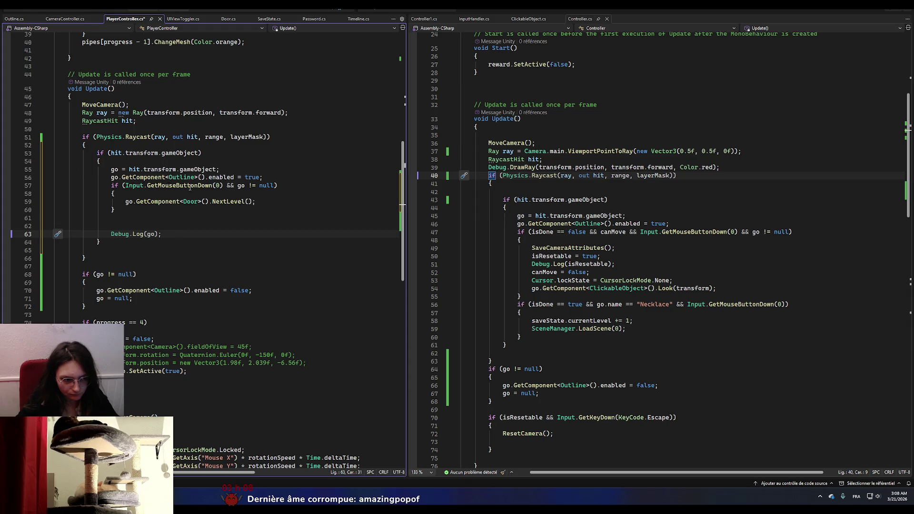
drag(259, 186, 274, 191)
click(274, 187)
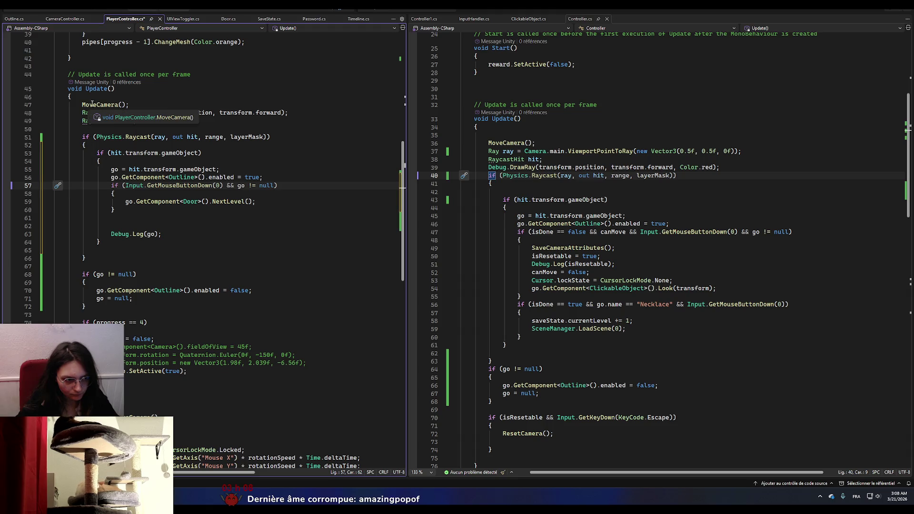
key(ctrl+s)
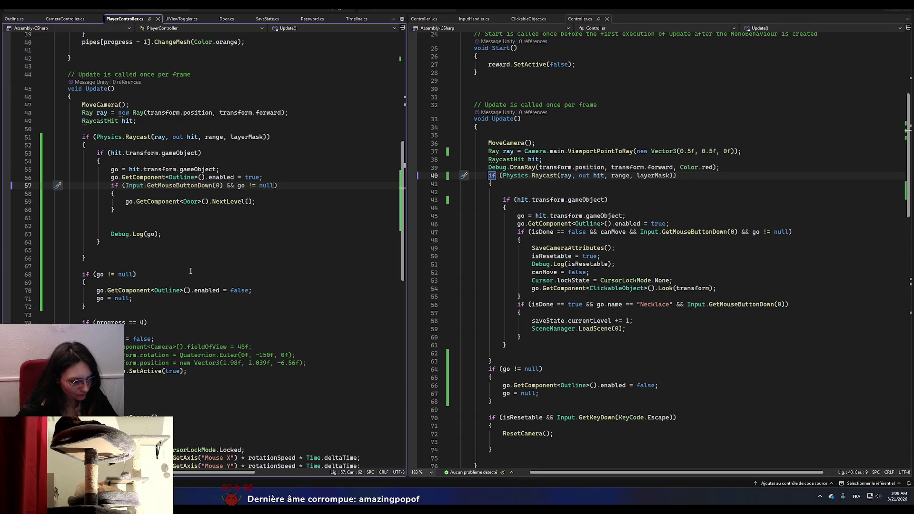
key(alt+Tab)
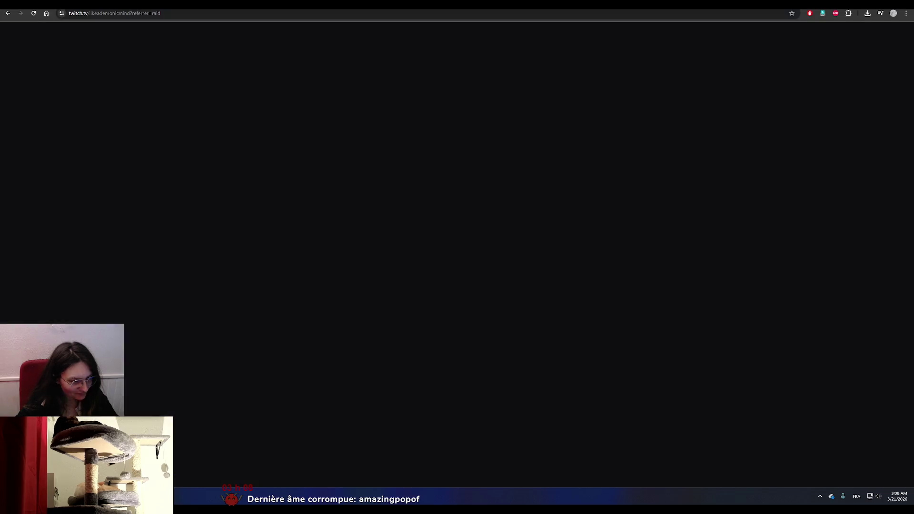
- Cycle through open windows to reach the browser's itch.io My First Jam! 2026 page
key(alt+Tab)
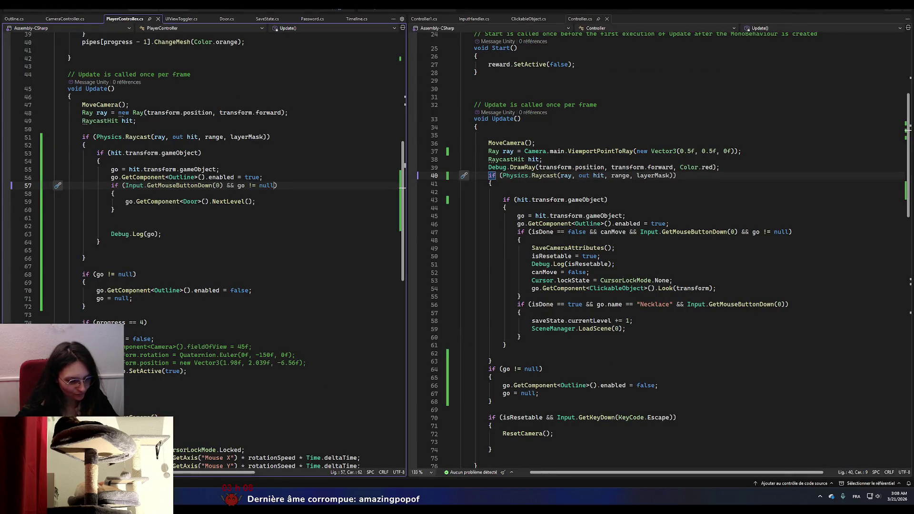
key(alt+Tab)
key(alt+Tab)
key(alt+Tab)
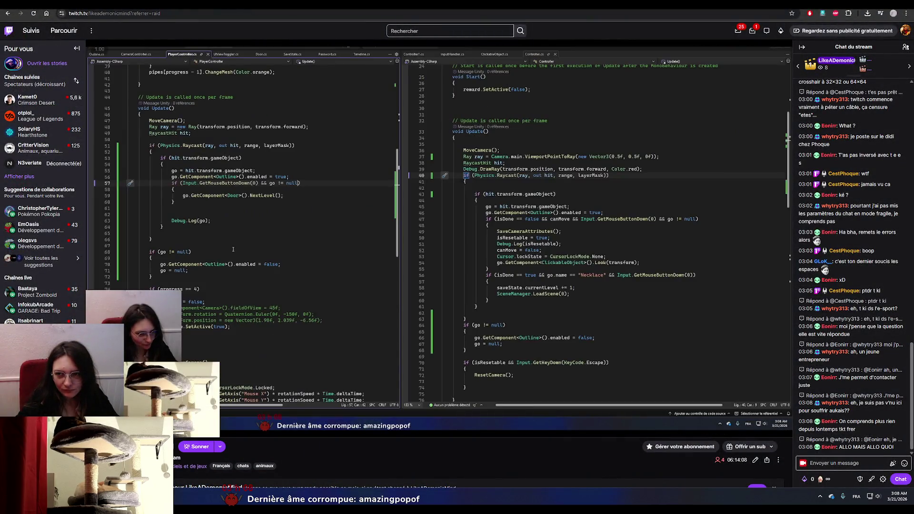
key(alt+Tab)
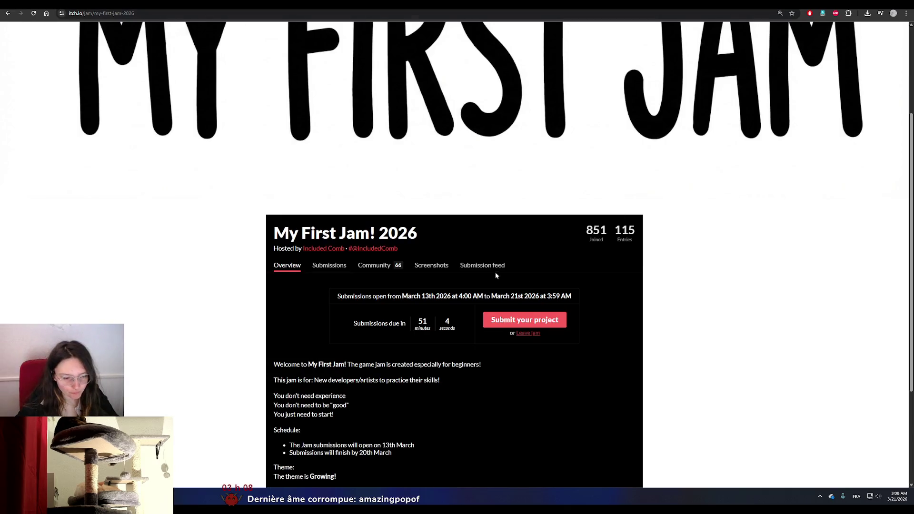
- Bring the Unity 'La tour des souvenirs - SampleScene' window back to the front
key(alt+Tab)
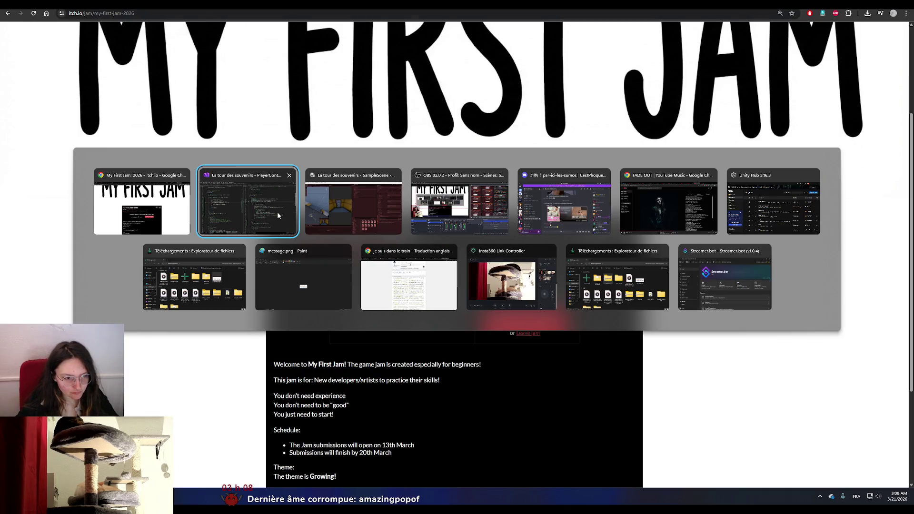
click(309, 213)
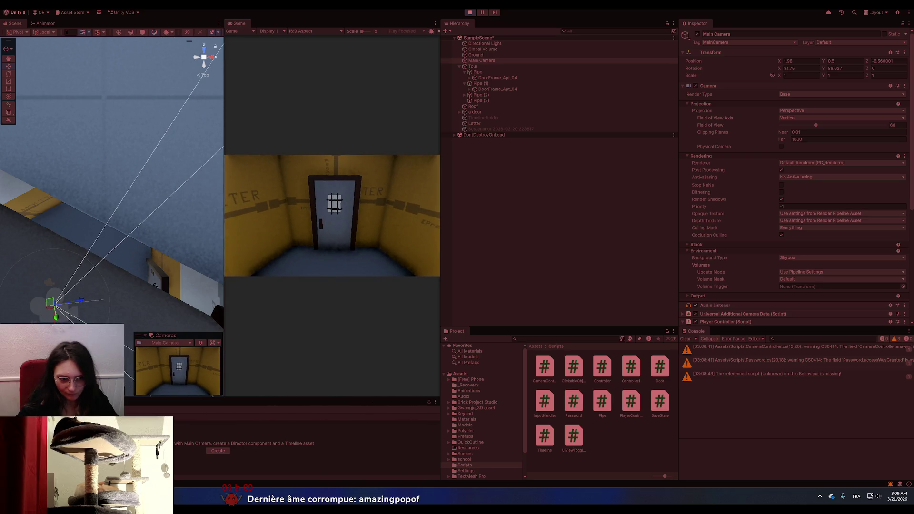
- Stop the running game in Unity and switch to Visual Studio
click(333, 215)
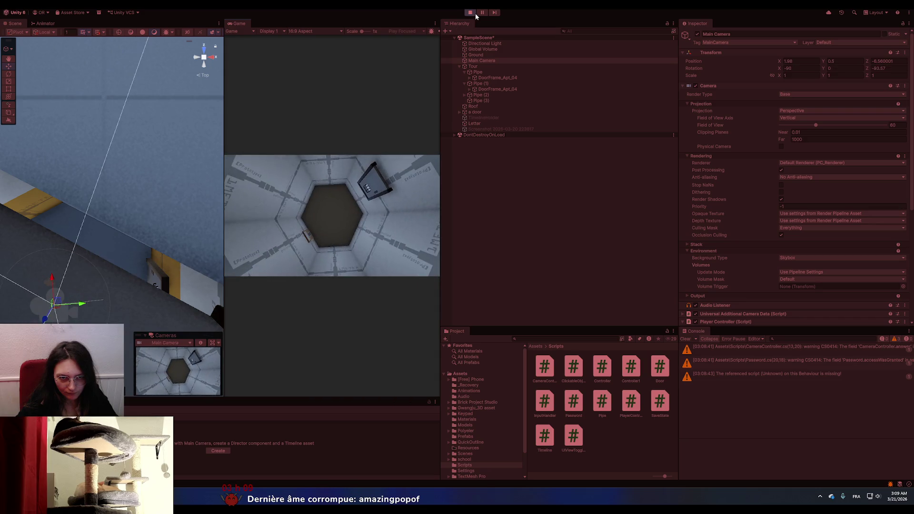
click(470, 13)
key(alt+Tab)
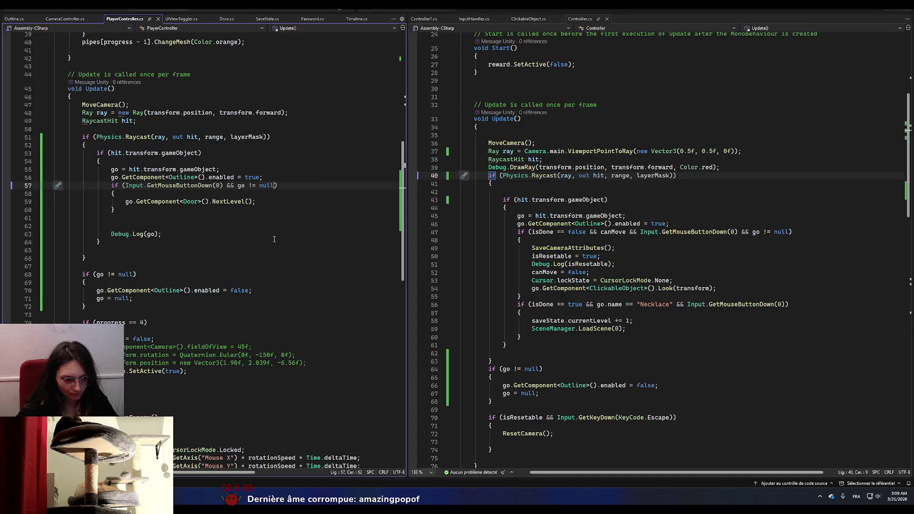
- Compare PlayerController's if (hit.transform.gameObject) check against Controller.cs side by side
click(145, 169)
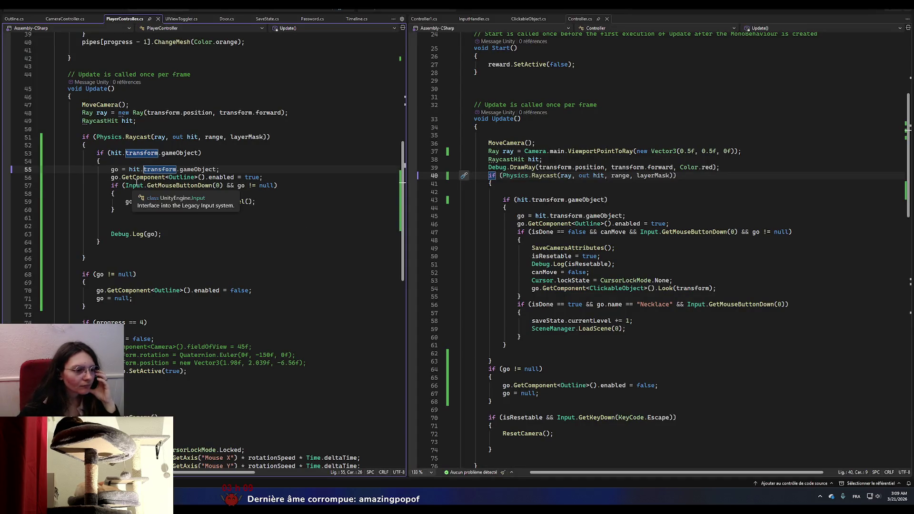
drag(201, 153, 98, 153)
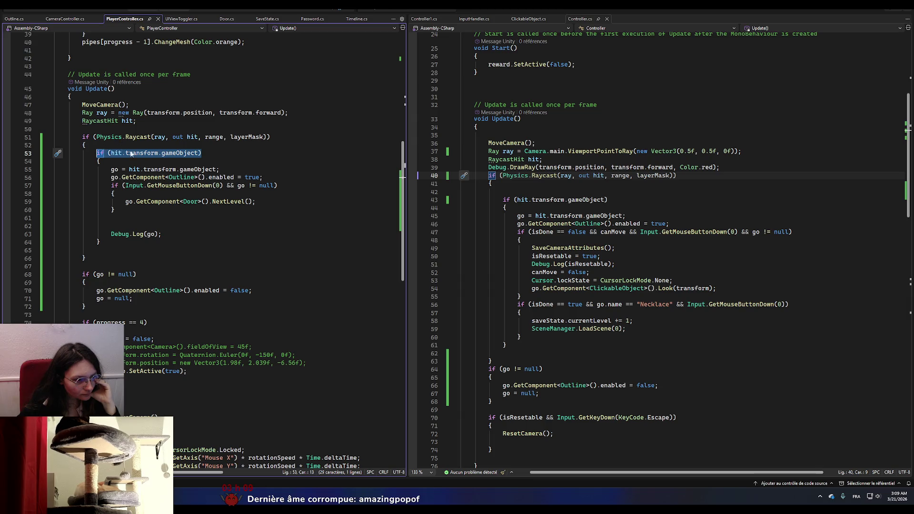
mouse_move(165, 155)
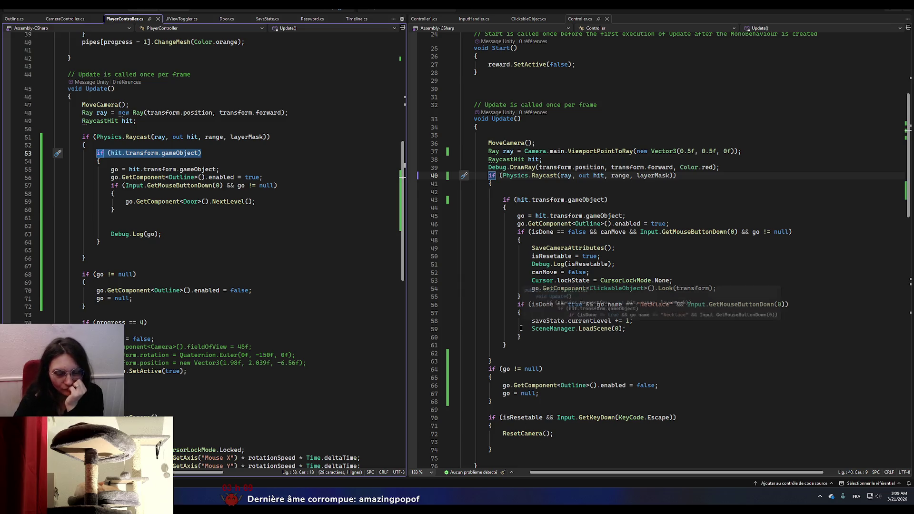
scroll(505, 396, down, 2)
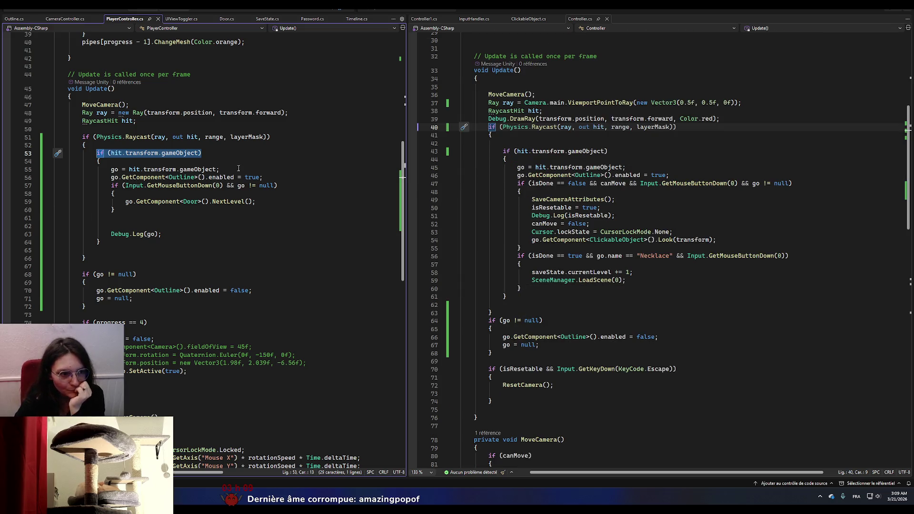
mouse_move(544, 149)
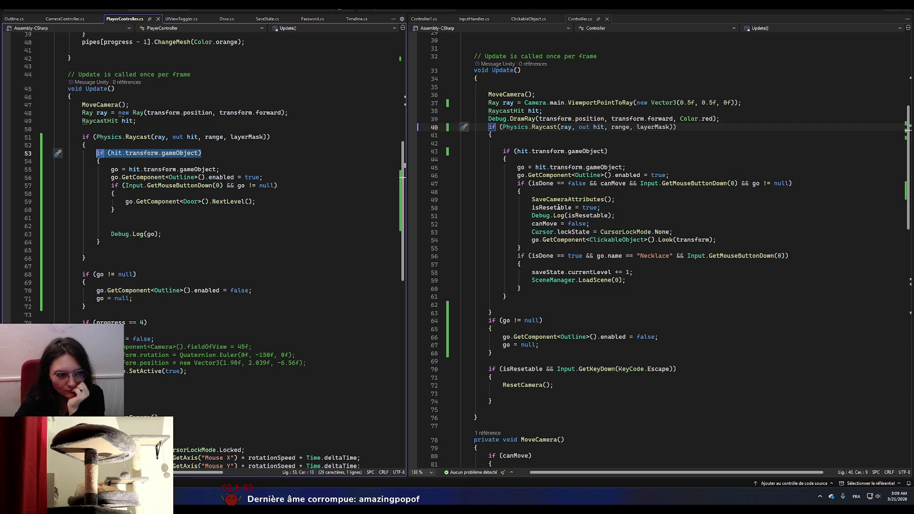
scroll(583, 161, down, 1)
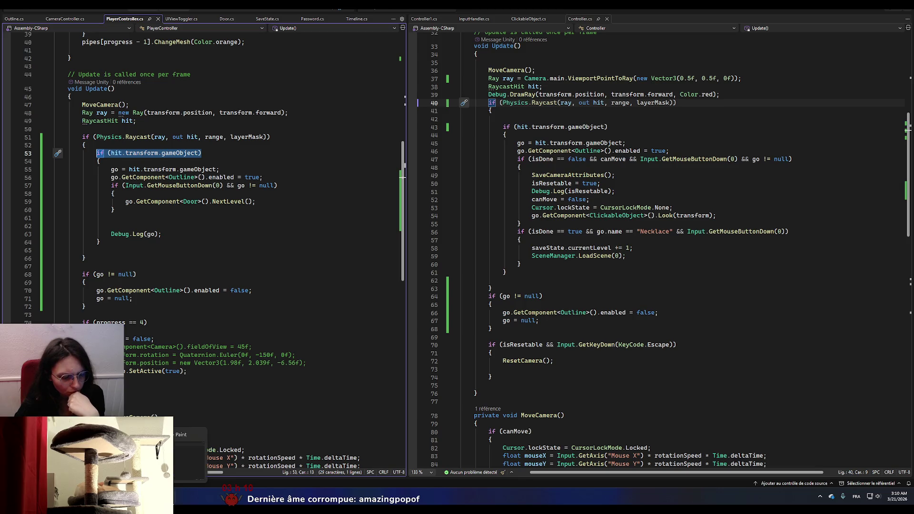
- Play the scene, aim at the door, and verify the Player Controller Layer Mask is Portes
key(alt+Tab)
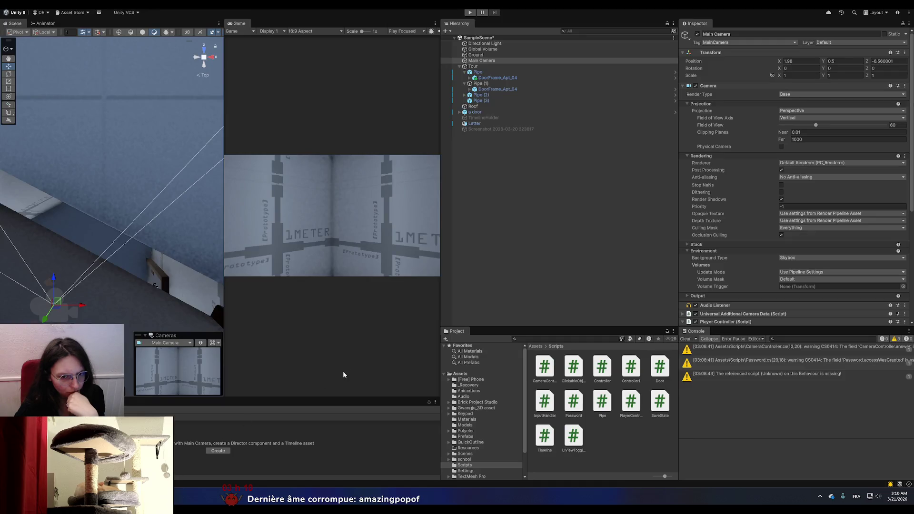
click(469, 12)
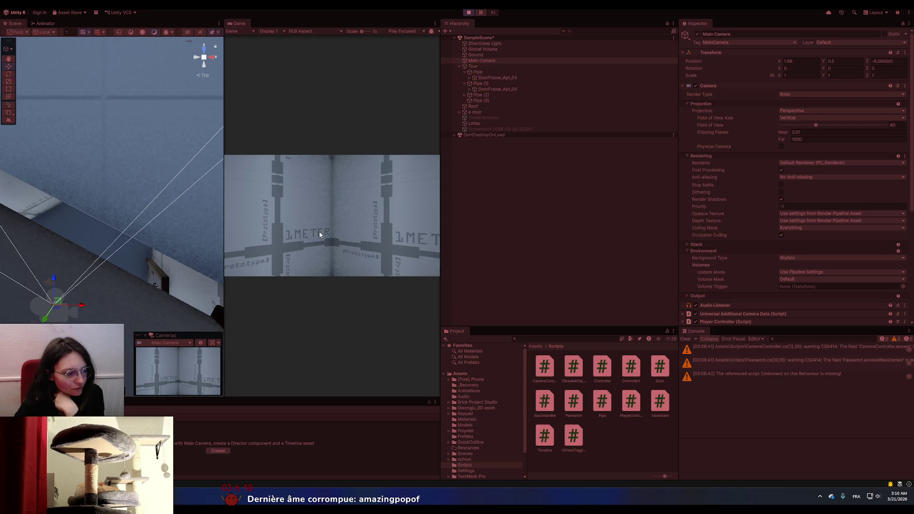
click(319, 232)
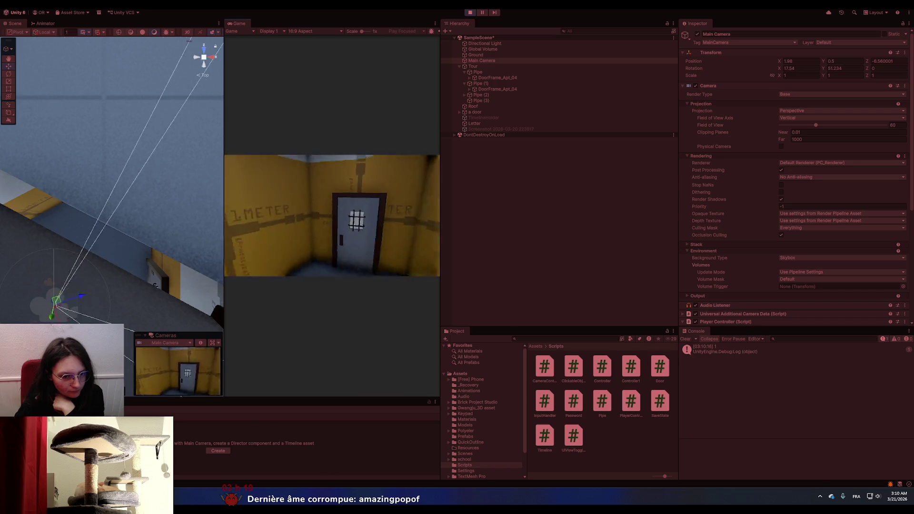
key(Escape)
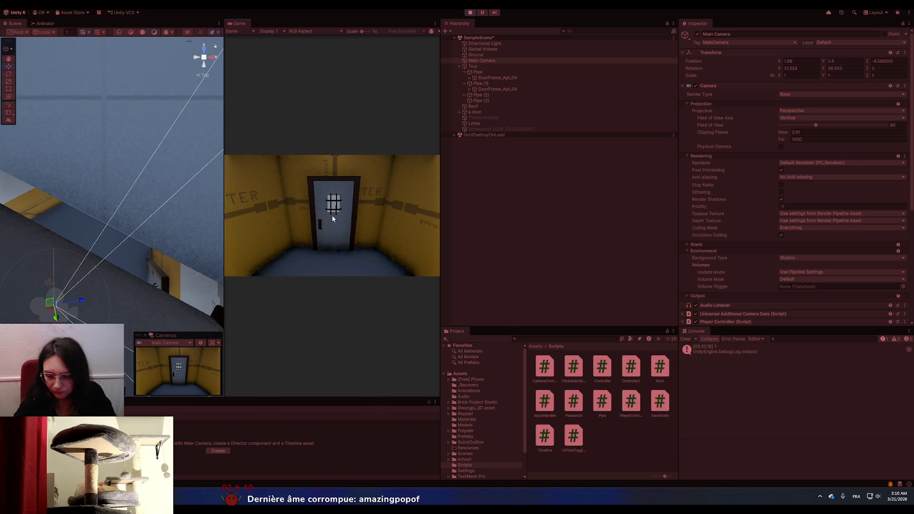
scroll(831, 256, down, 10)
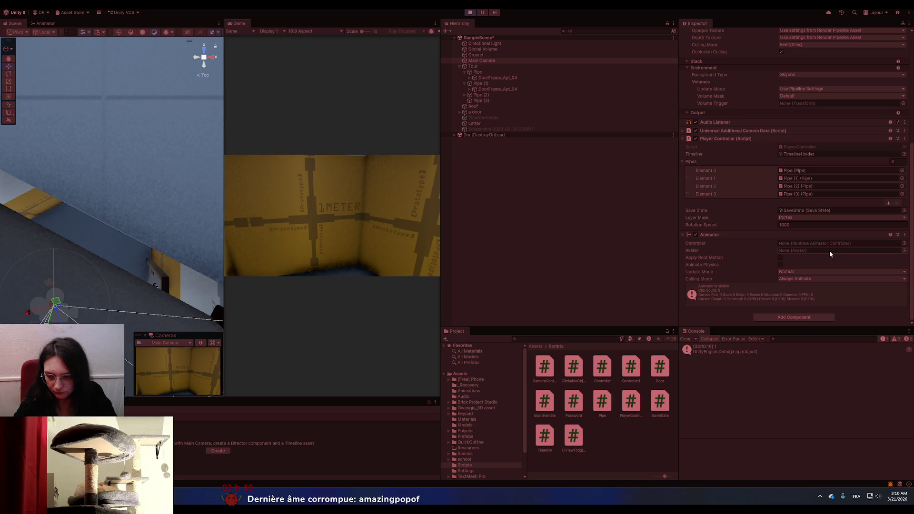
scroll(829, 251, up, 3)
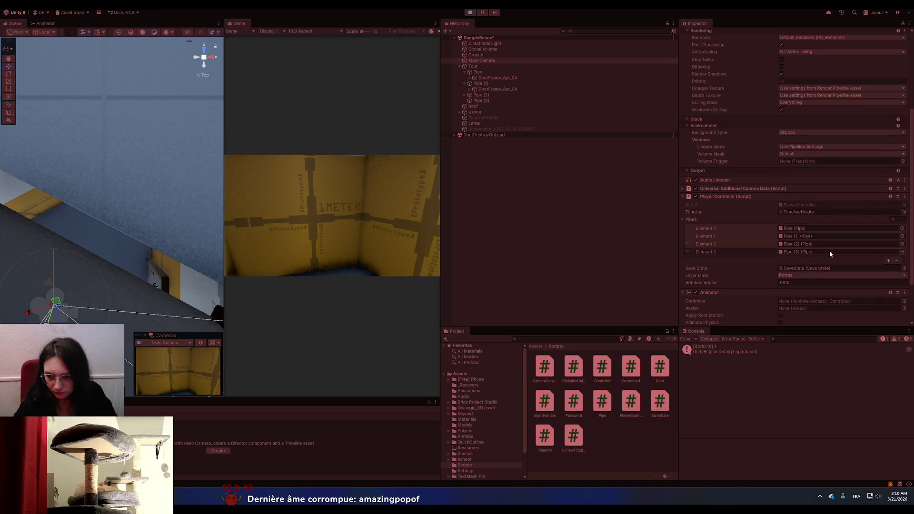
scroll(830, 251, down, 1)
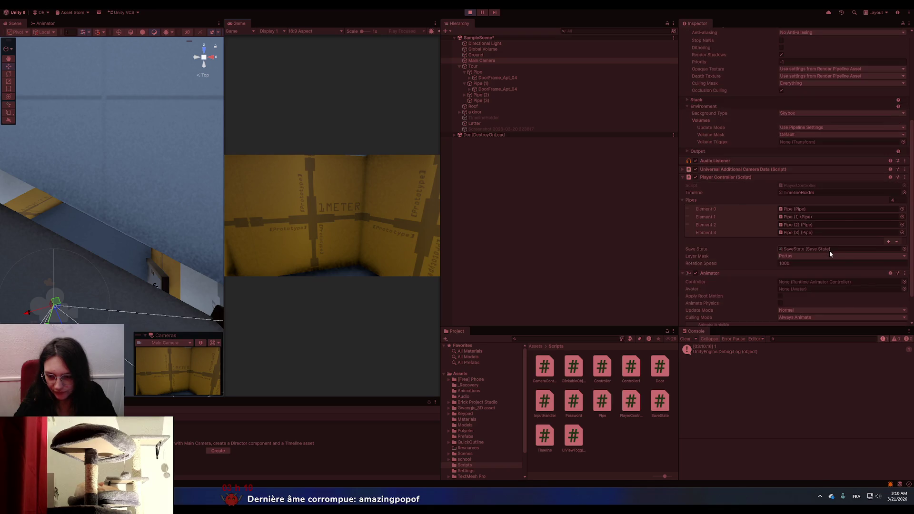
key(alt+Tab)
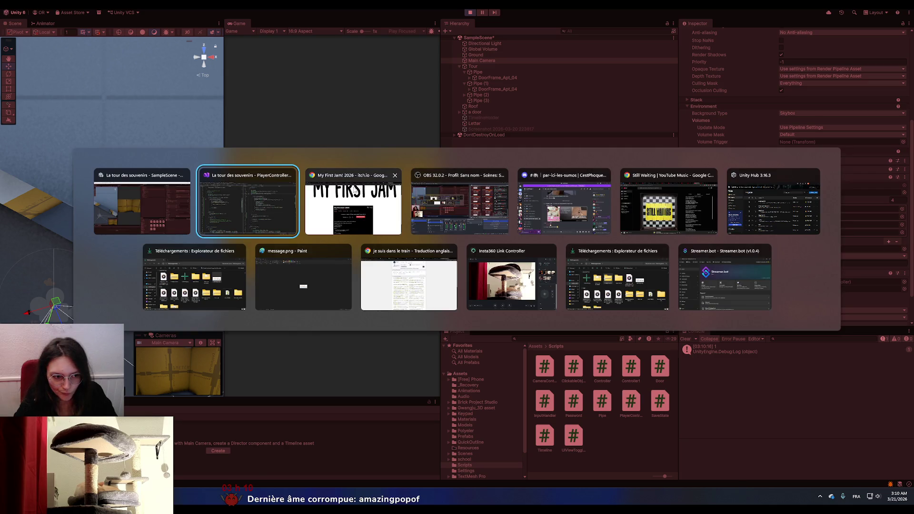
scroll(176, 213, up, 10)
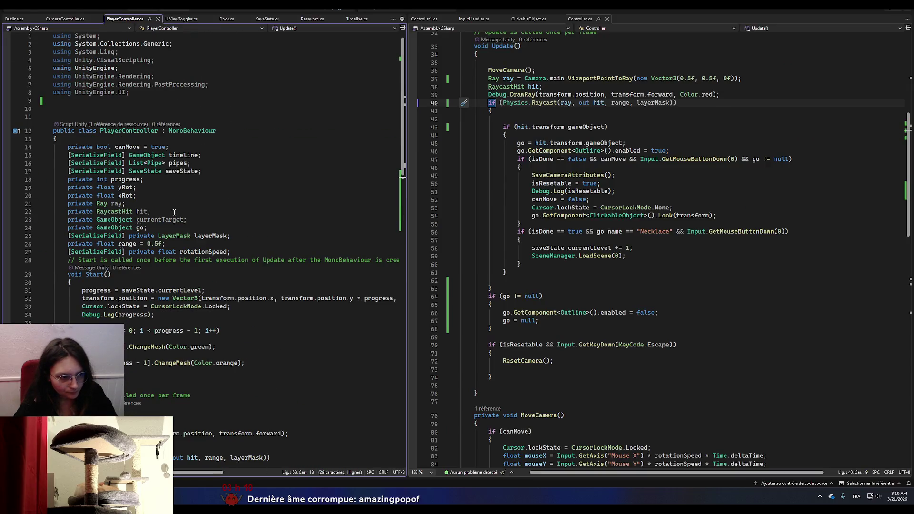
- Change the raycast range on line 26 from 0.5f to 1f, save, and retest in-game
double_click(151, 243)
text(1)
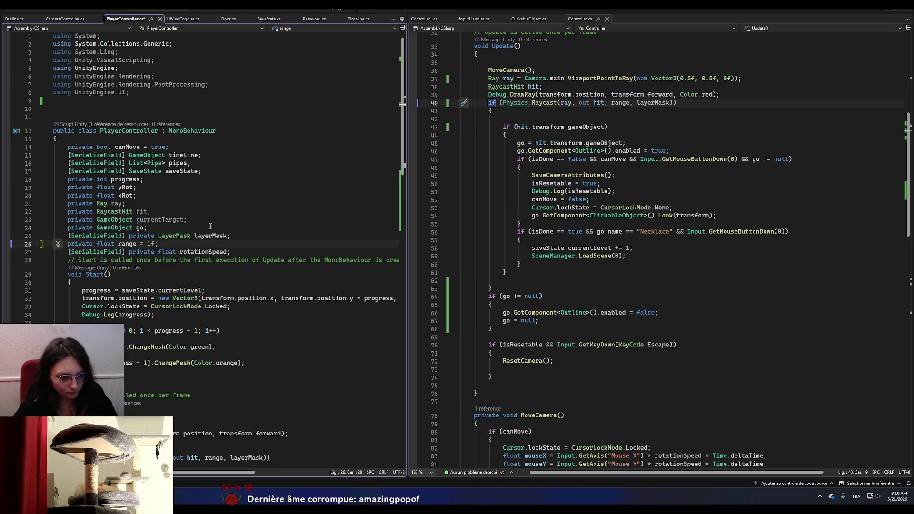
key(ctrl+s)
key(alt+Tab)
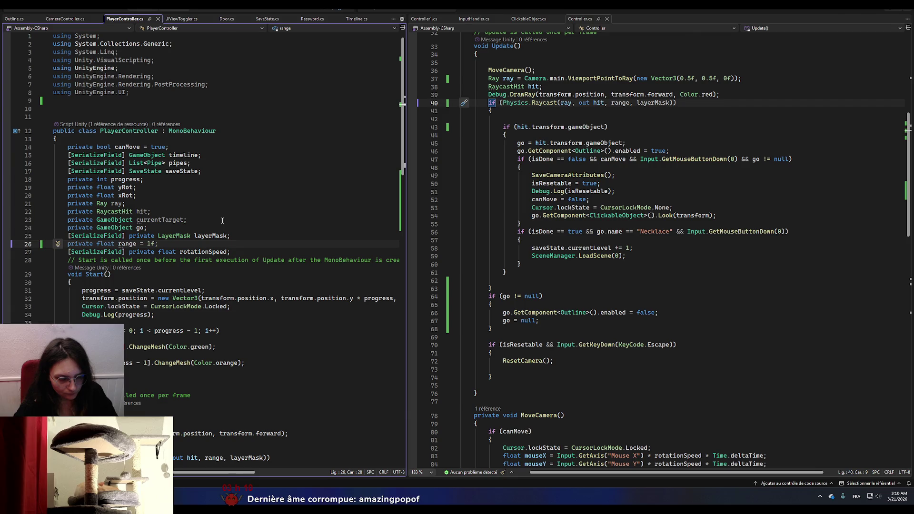
key(alt+Tab)
click(304, 233)
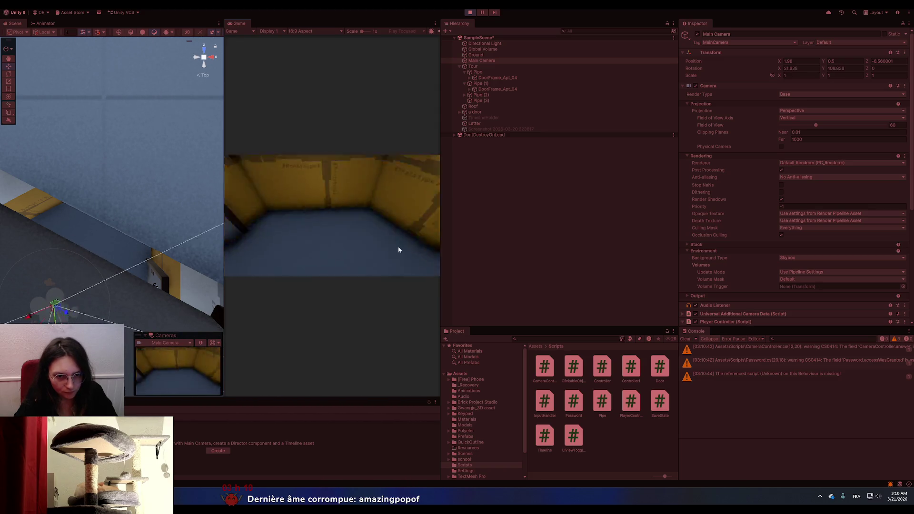
- Put DoorFrame_Apt_04 and all its children on the Feuille layer
click(135, 261)
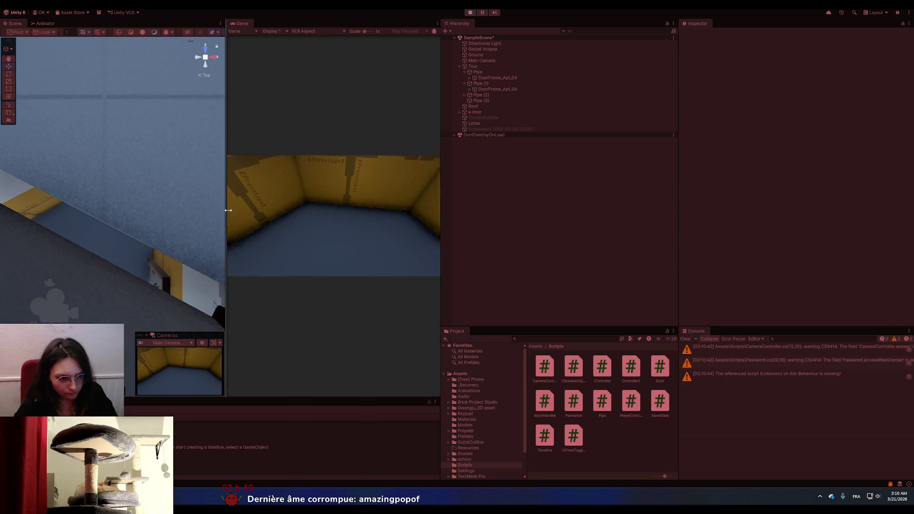
drag(225, 212, 354, 220)
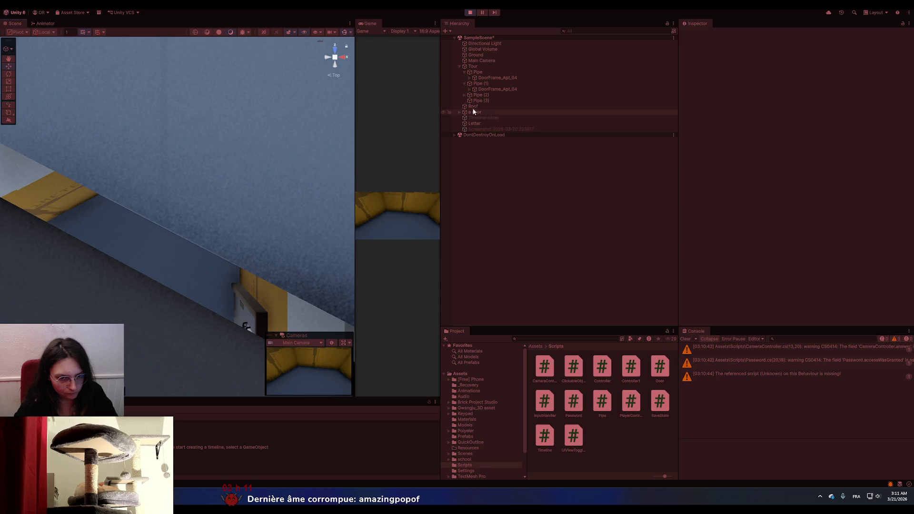
double_click(469, 60)
scroll(212, 200, up, 10)
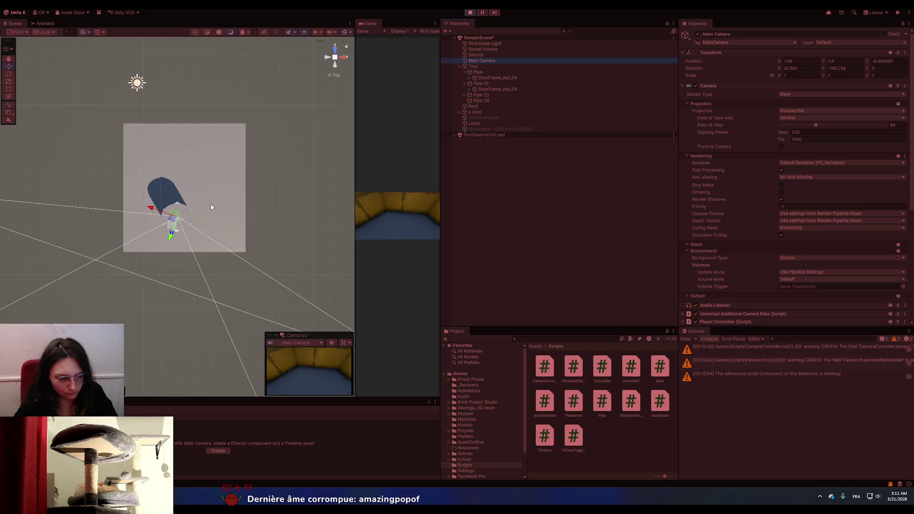
scroll(207, 223, up, 10)
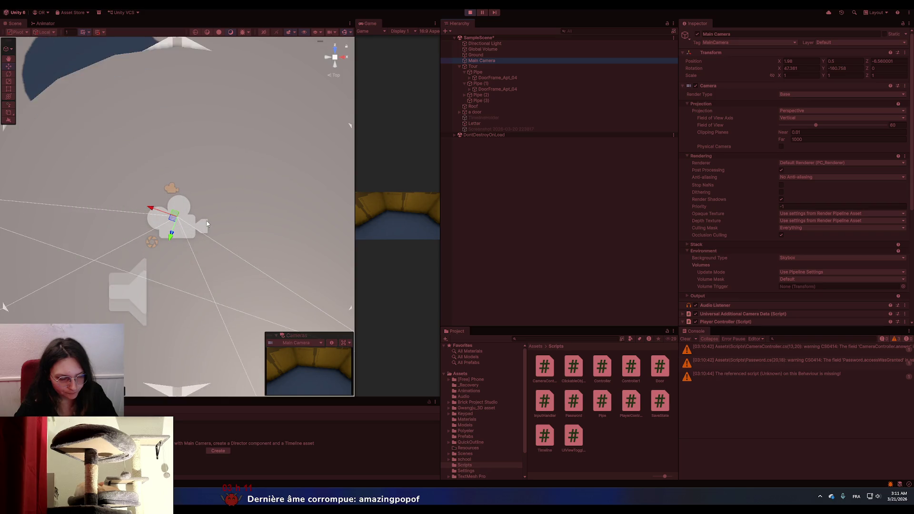
click(317, 221)
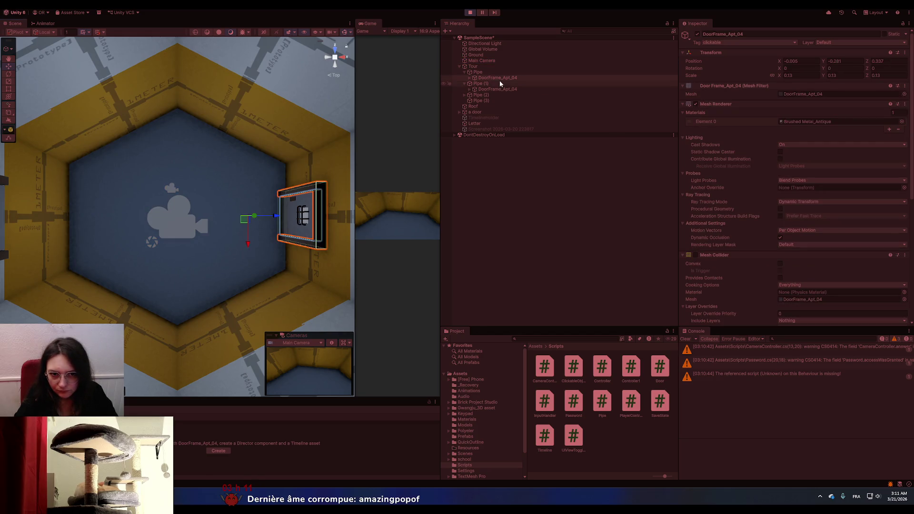
click(825, 44)
click(830, 101)
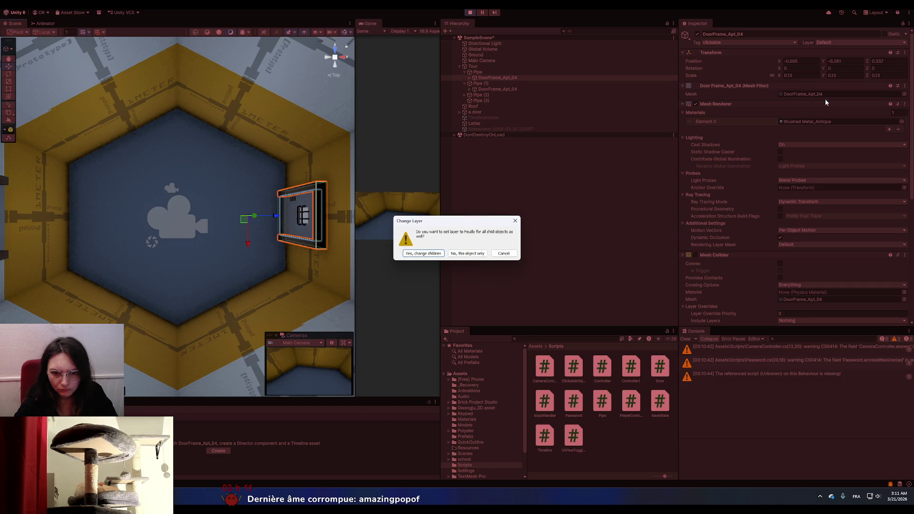
click(427, 253)
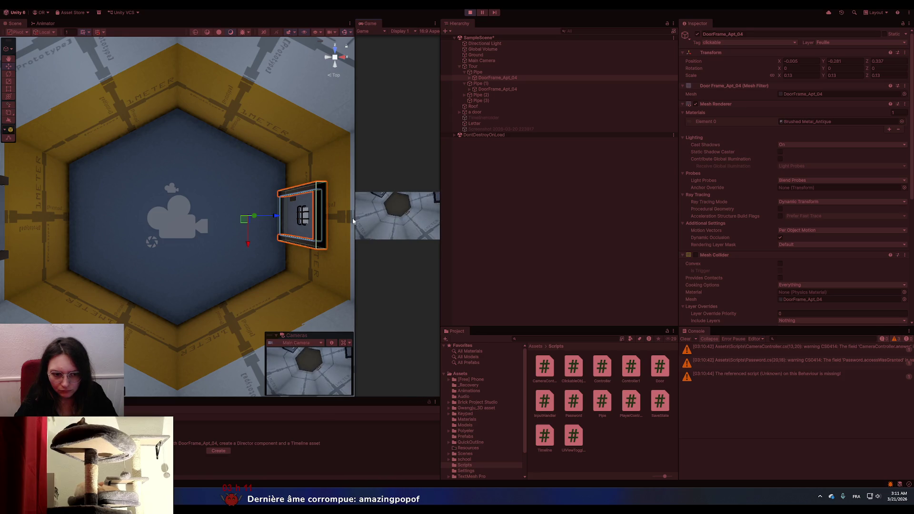
drag(355, 223, 219, 223)
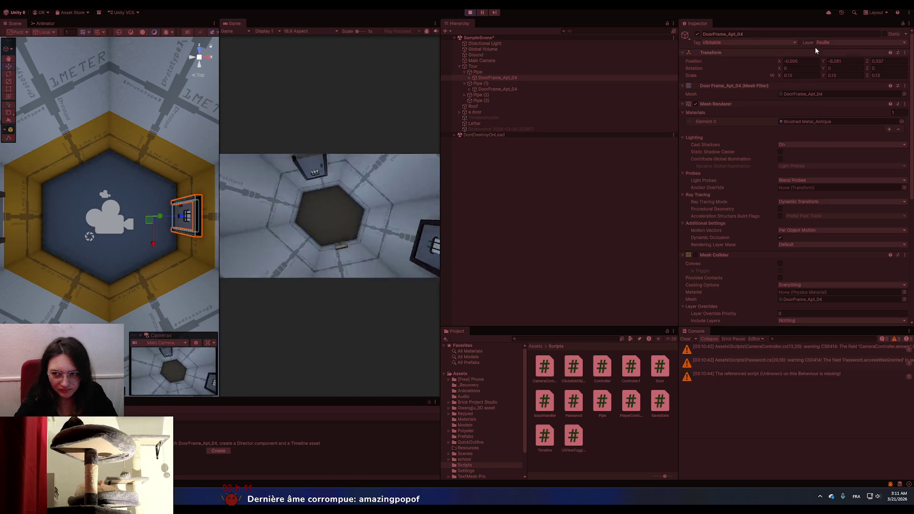
- Move the door frame and its children to the Portes layer and set its tag to Untagged
click(831, 42)
click(830, 90)
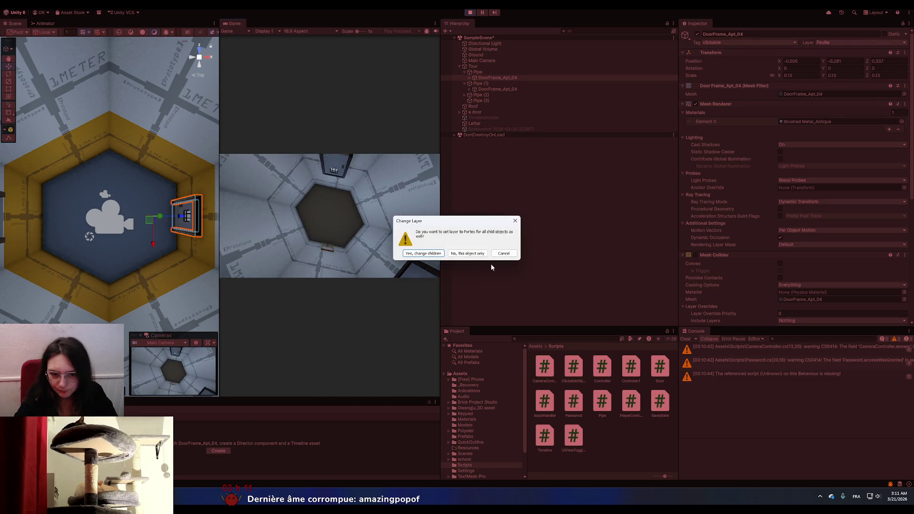
click(427, 255)
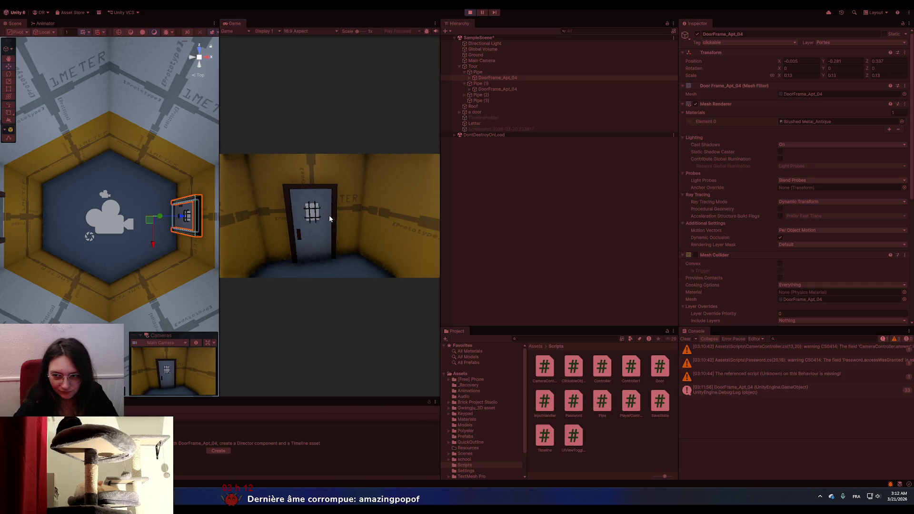
click(729, 42)
click(729, 49)
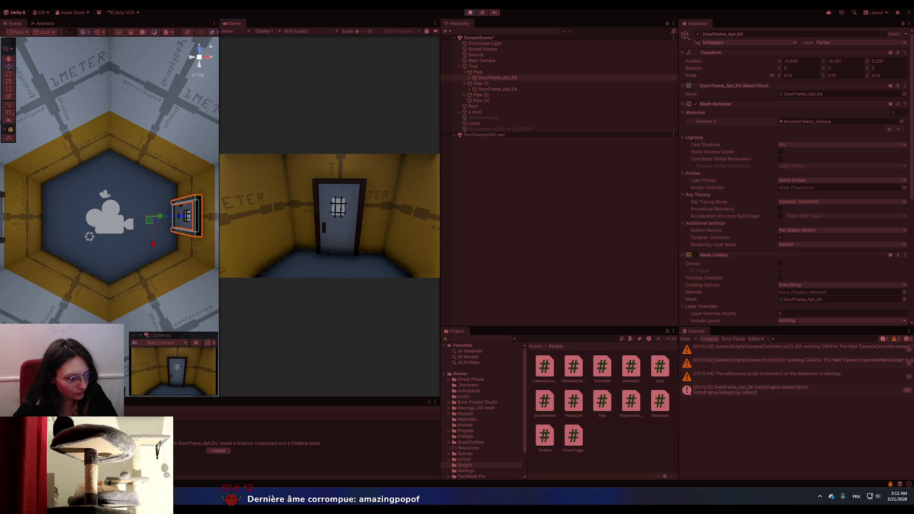
key(alt+Tab)
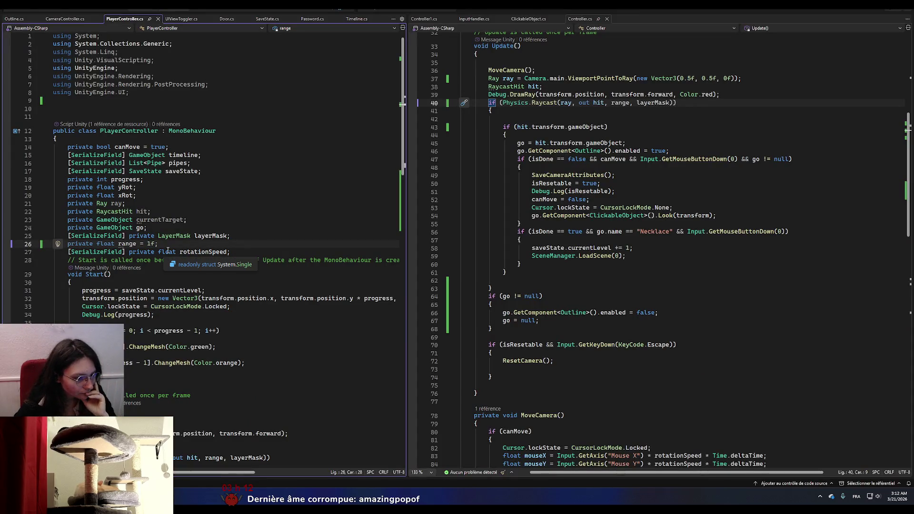
- Read down PlayerController.cs to the Update method, then return to Unity
scroll(168, 251, down, 5)
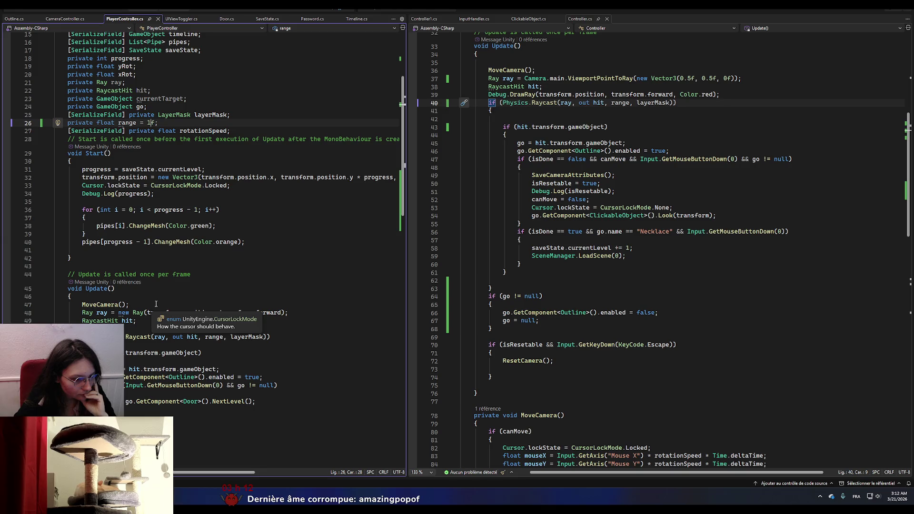
scroll(155, 304, down, 1)
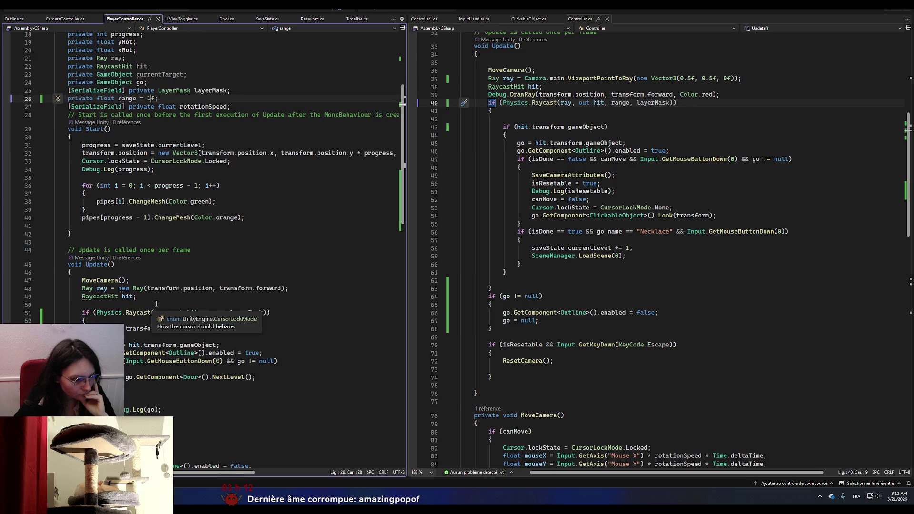
scroll(156, 303, down, 6)
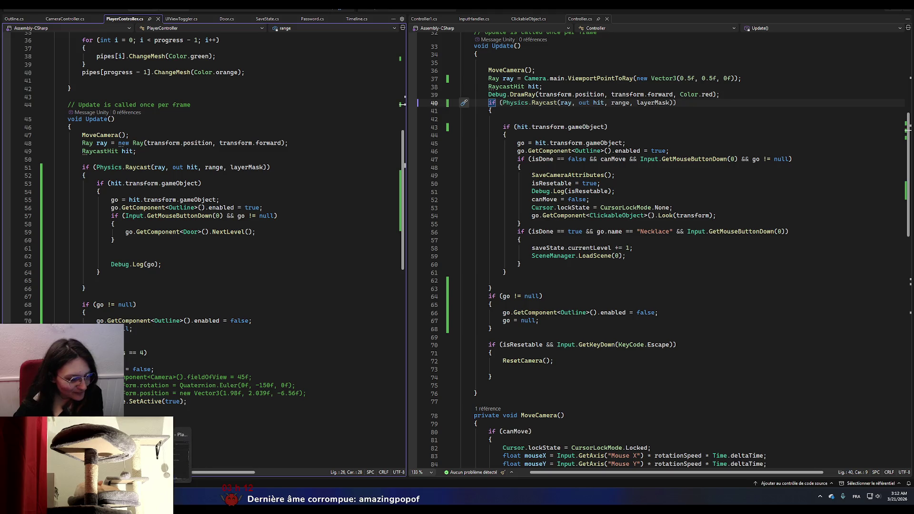
key(alt+Tab)
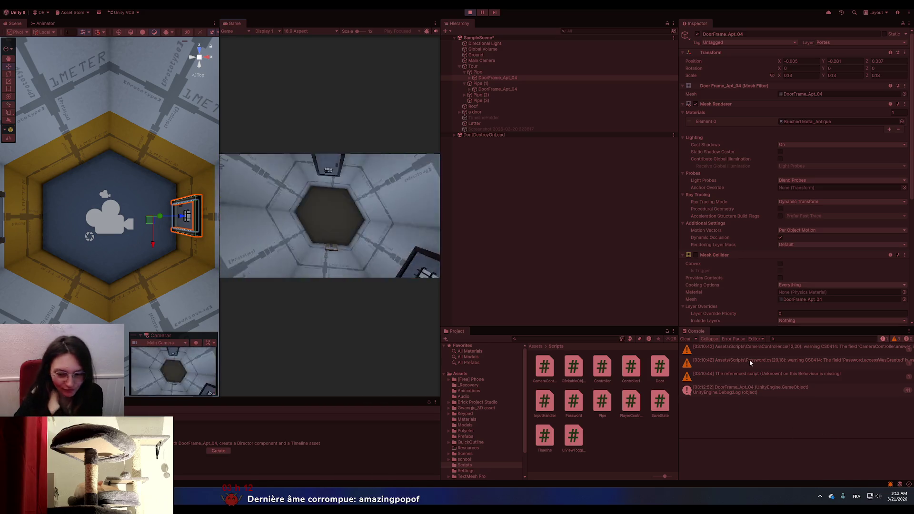
- Aim the running game's camera at the door, then go back to Visual Studio
click(344, 297)
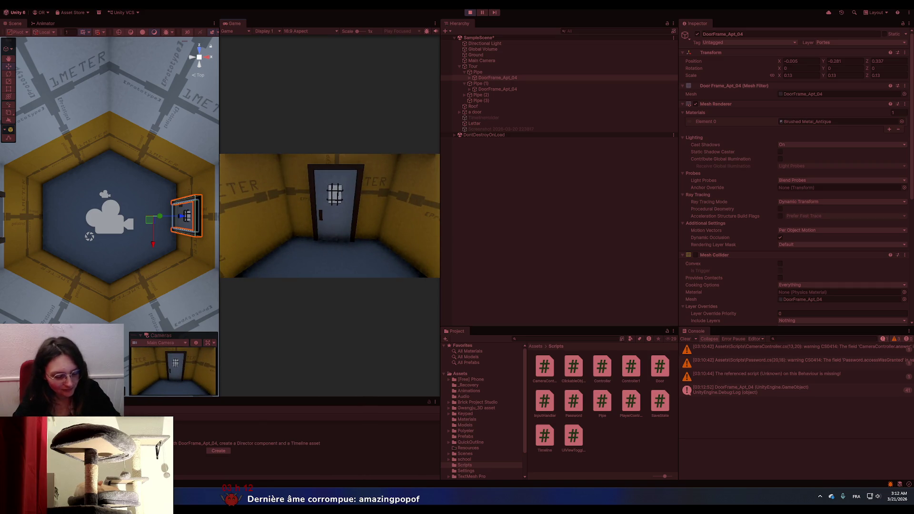
key(alt+Tab)
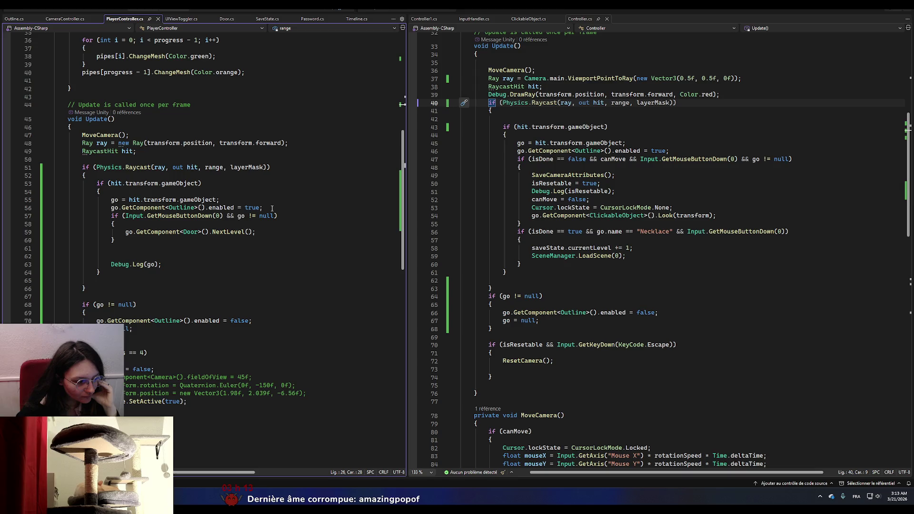
- Start a Debug.DrawRay() call on empty line 50 above the raycast
click(140, 161)
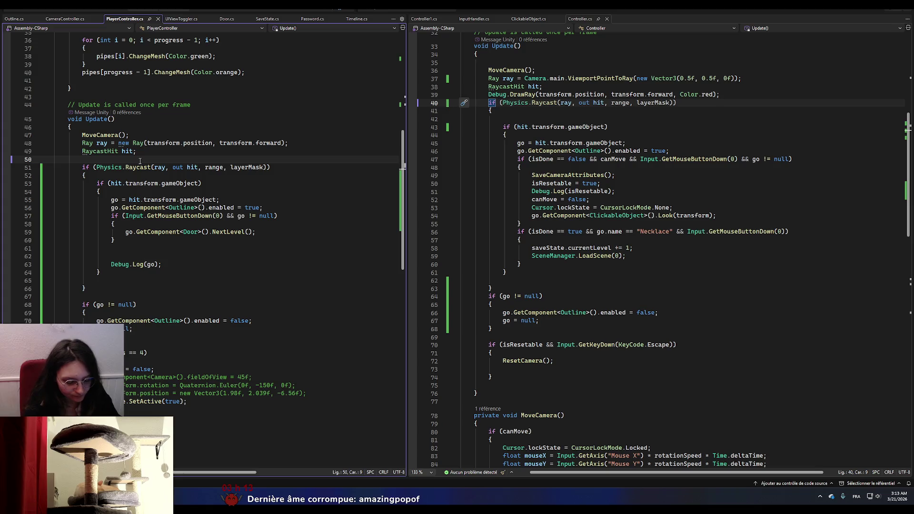
text(Debug.Log)
key(Escape)
text((Dra)
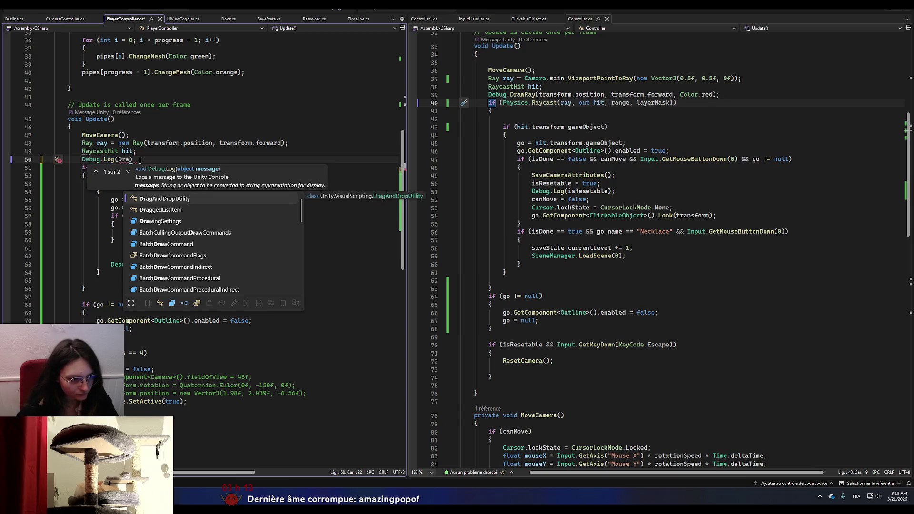
text(w)
key(BackSpace)
key(BackSpace)
key(BackSpace)
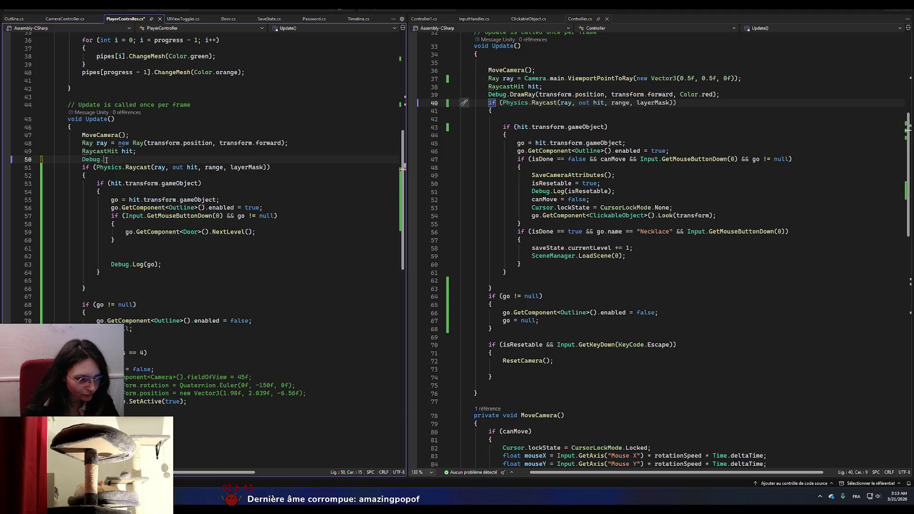
text(Dra)
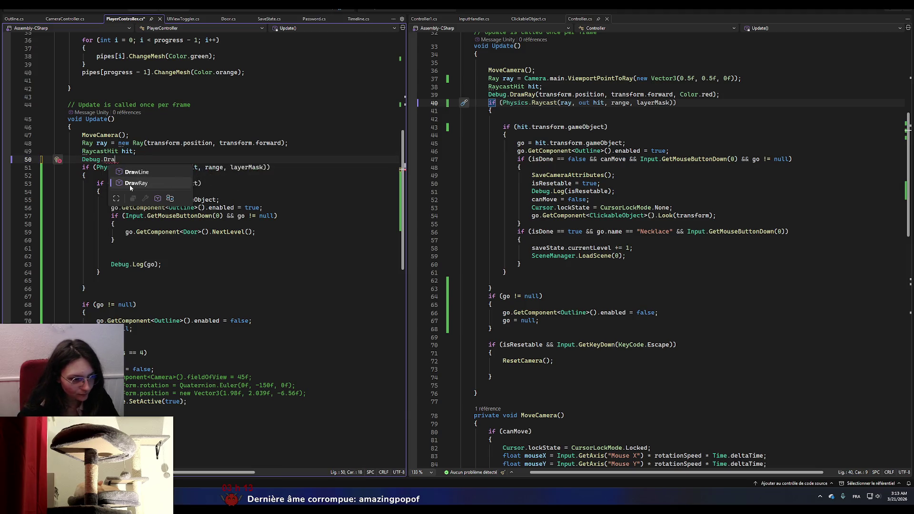
double_click(130, 185)
text(())
- Fill DrawRay with transform.position, transform.forward copied from line 48, plus Color.red
double_click(102, 143)
drag(147, 143, 269, 144)
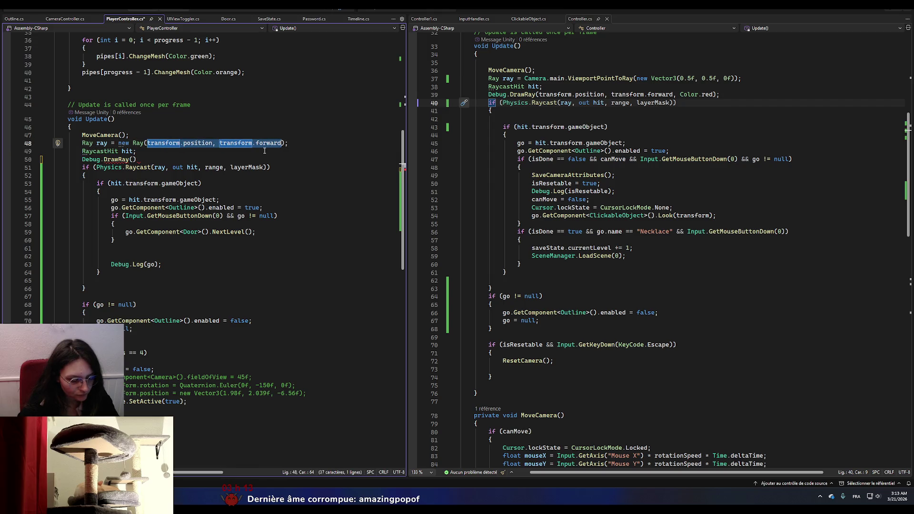
click(134, 160)
text(transform.position, transform.forward)
text(,)
text( Color.r)
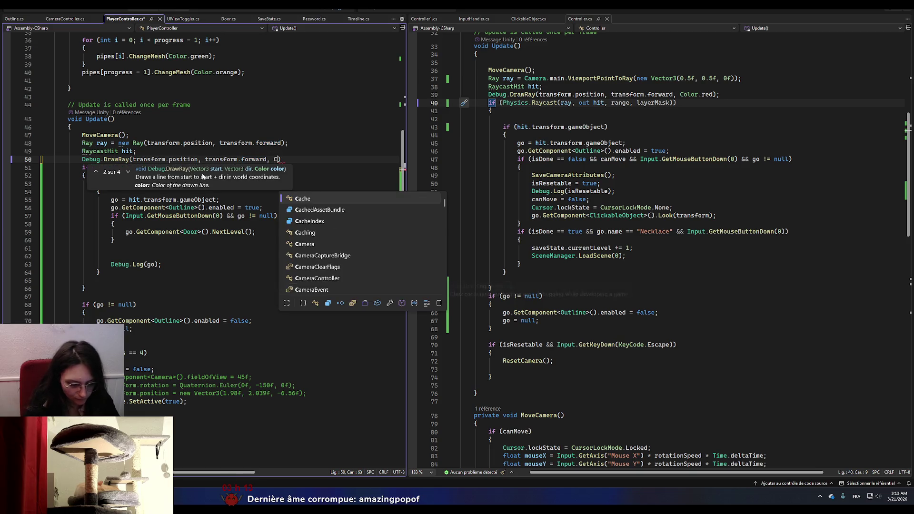
text(ed);)
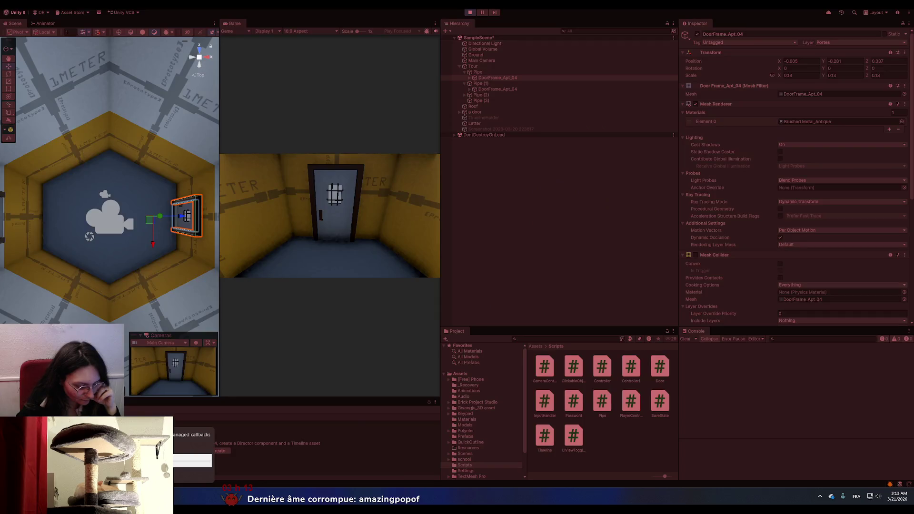
- Face the door in the running game to get DoorFrame_Apt_04 logged in the Console
key(alt+Tab)
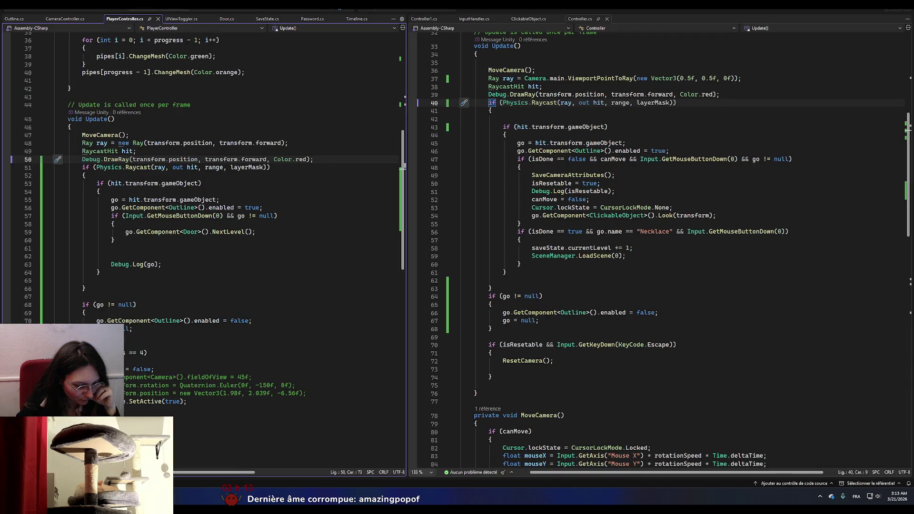
key(alt+Tab)
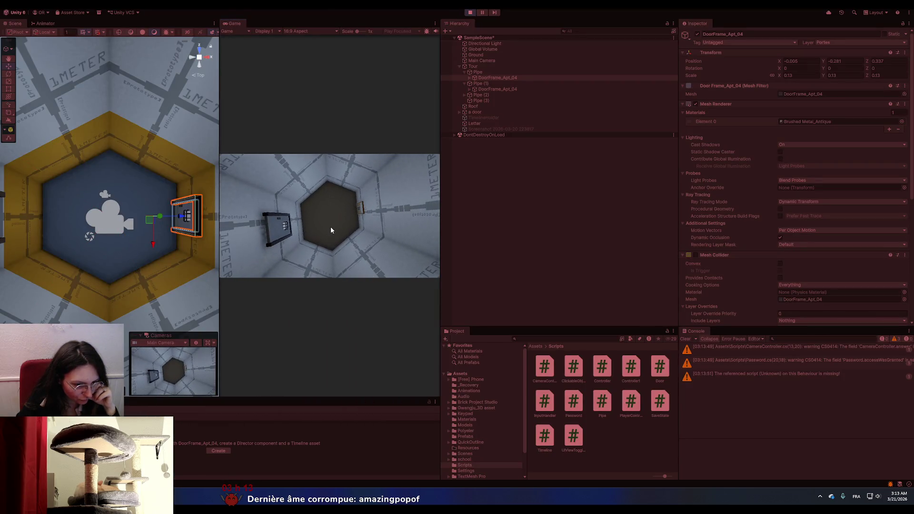
click(330, 227)
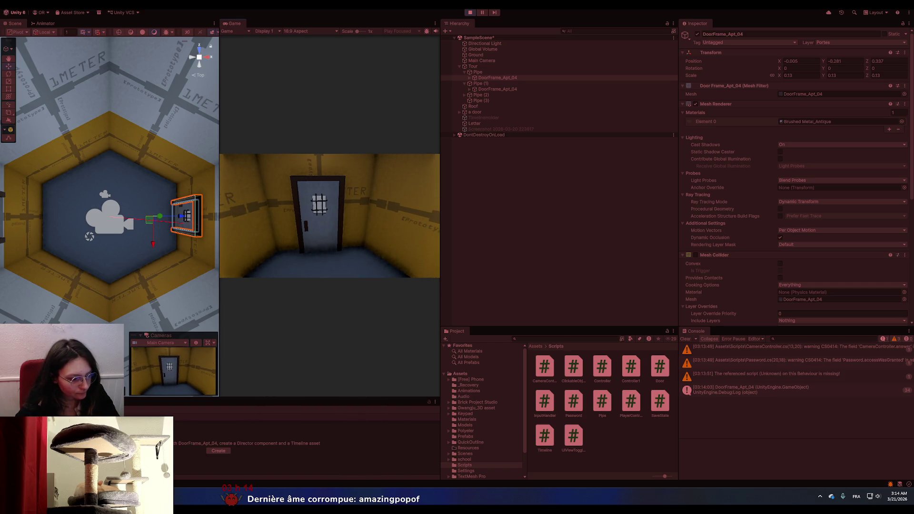
key(alt+Tab)
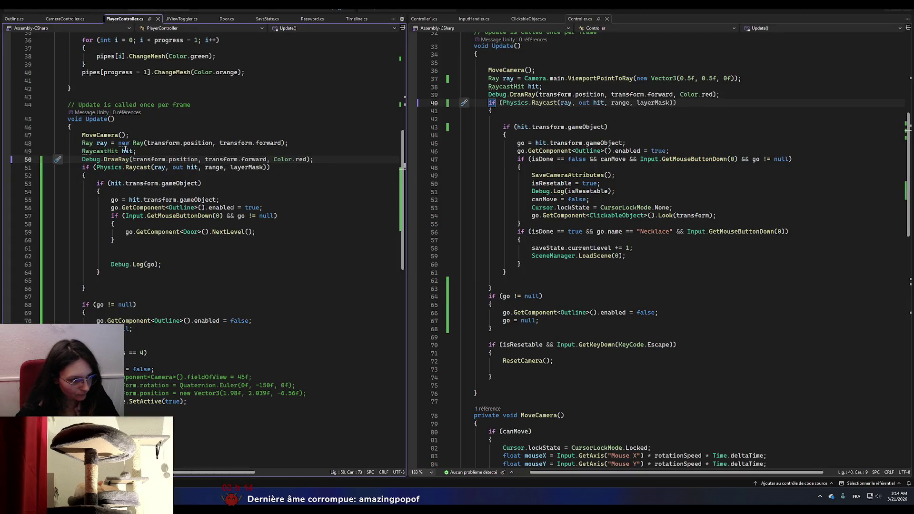
- Delete the DrawRay line and the empty Debug.Log() call from line 50
drag(312, 159, 83, 160)
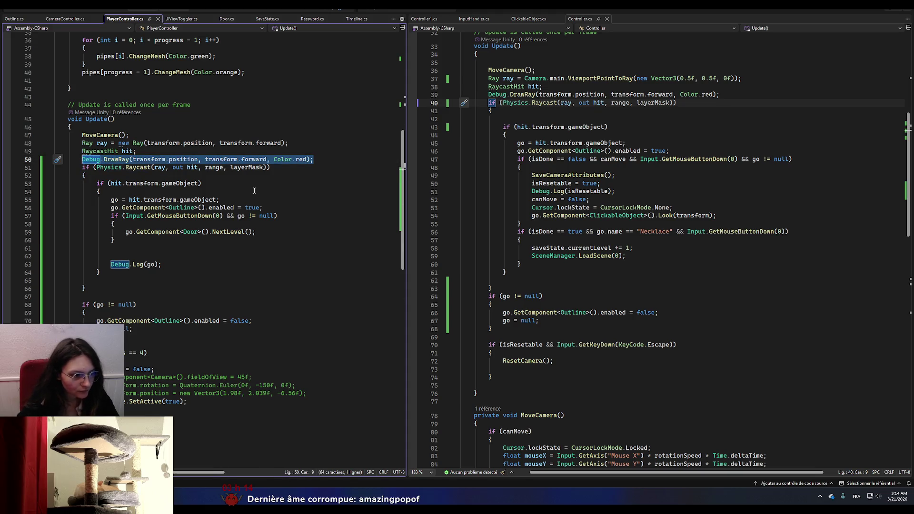
key(Delete)
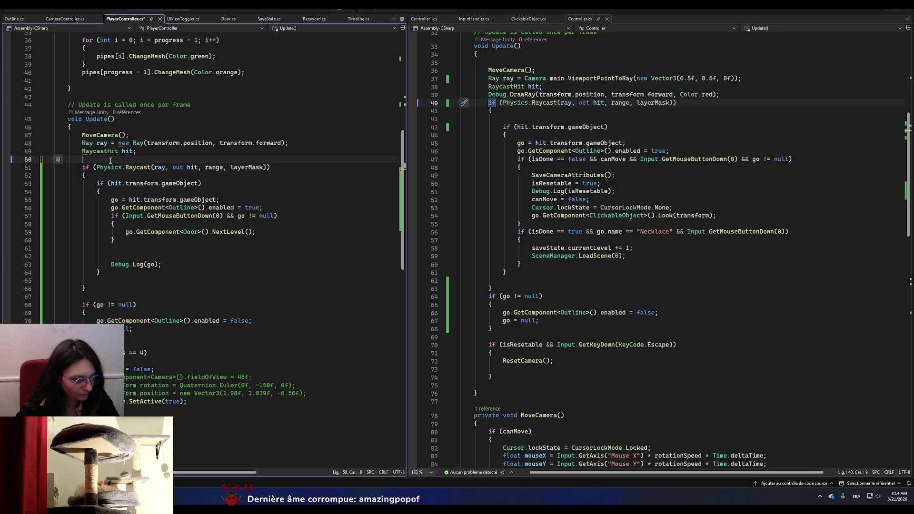
key(alt+Tab)
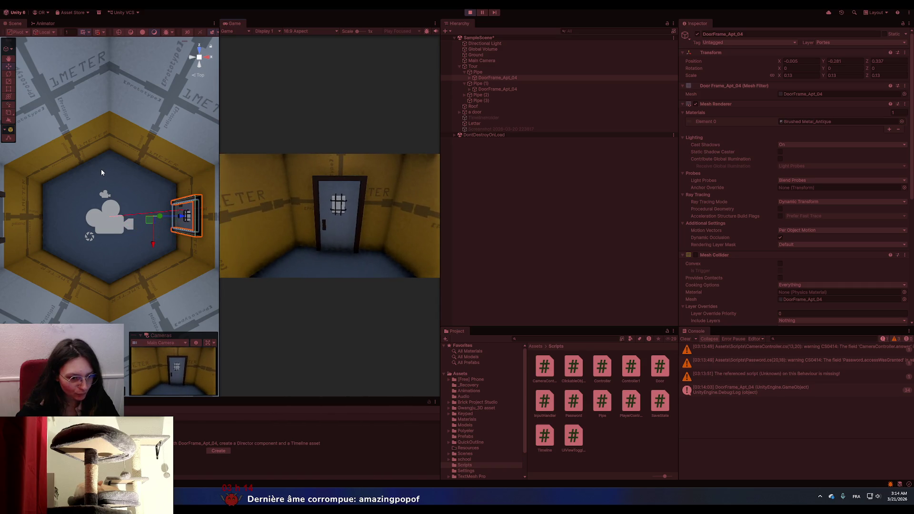
key(alt+Tab)
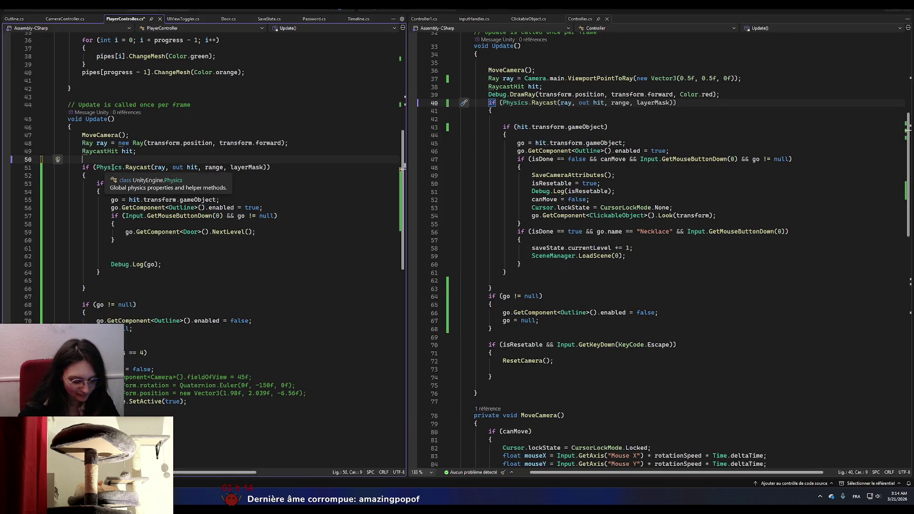
text(Debug.)
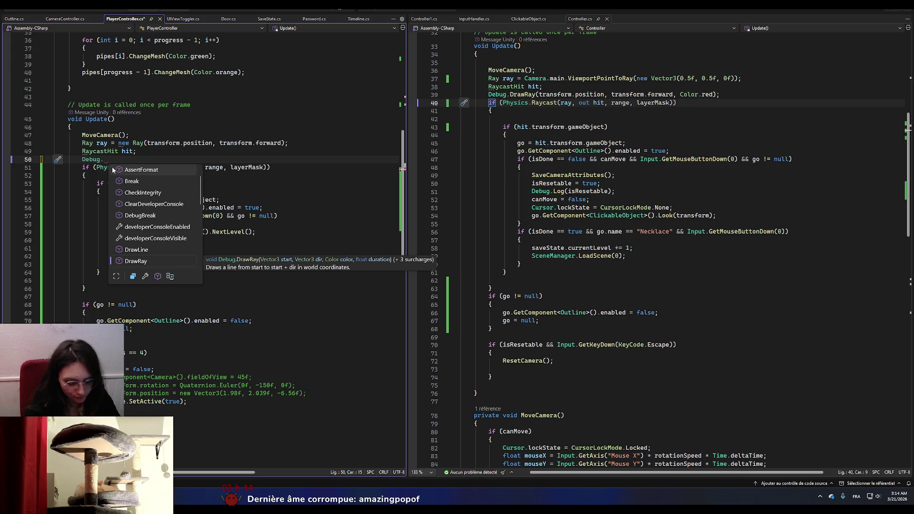
text(Log(jio)
key(BackSpace)
key(BackSpace)
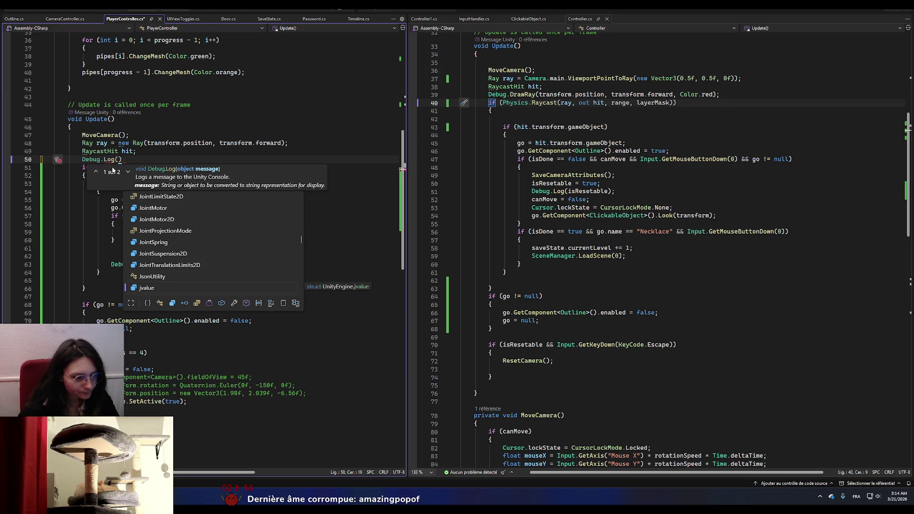
key(BackSpace)
mouse_move(124, 160)
mouse_down()
mouse_move(77, 150)
mouse_move(77, 160)
mouse_up()
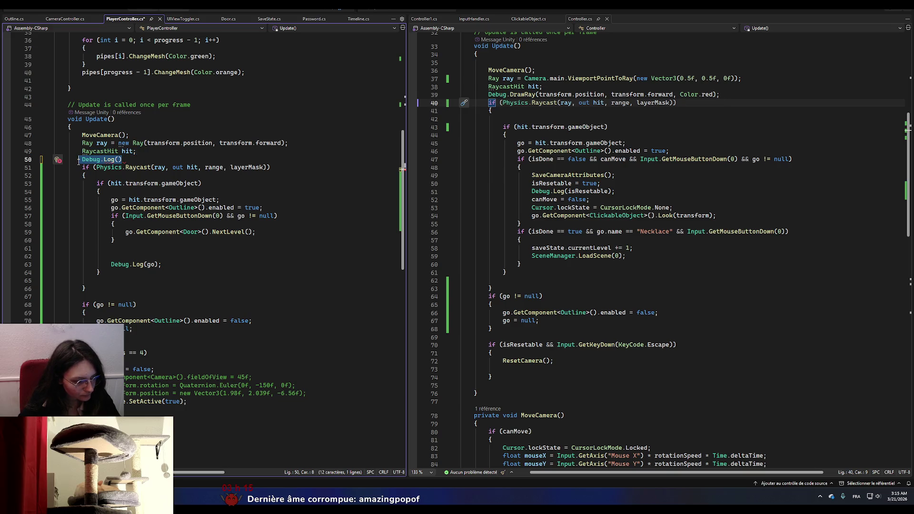
click(189, 185)
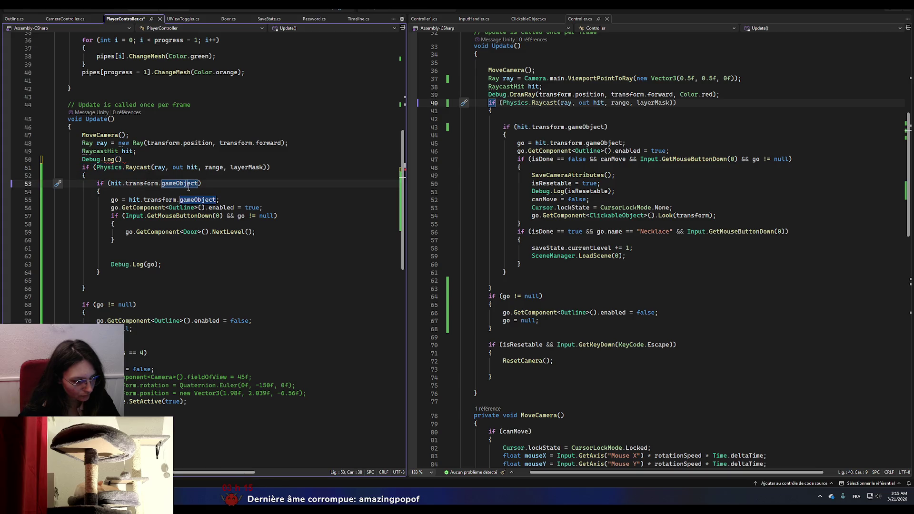
drag(122, 160, 84, 161)
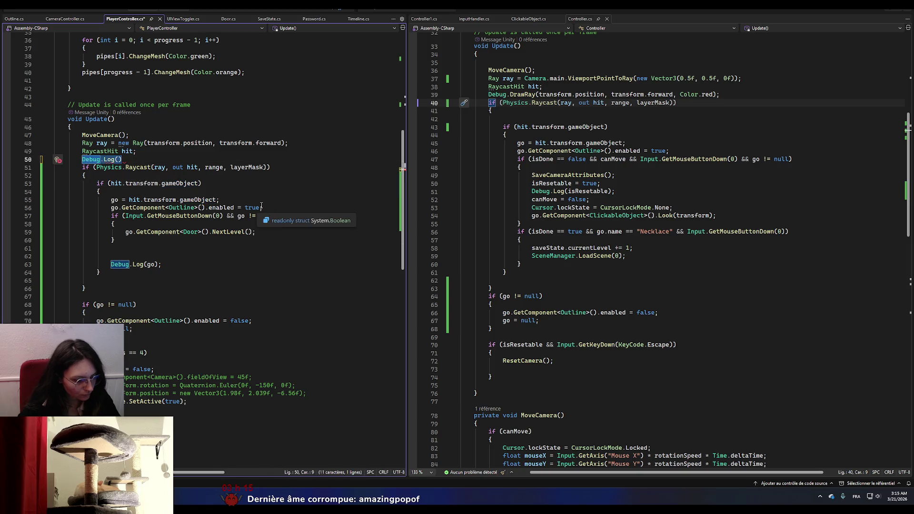
key(BackSpace)
- Move Debug.Log(go) to the first line inside the raycast block and save PlayerController.cs
drag(162, 264, 116, 264)
key(BackSpace)
click(100, 173)
key(Return)
text(Debug.Log(go);)
key(ctrl+s)
key(alt+Tab)
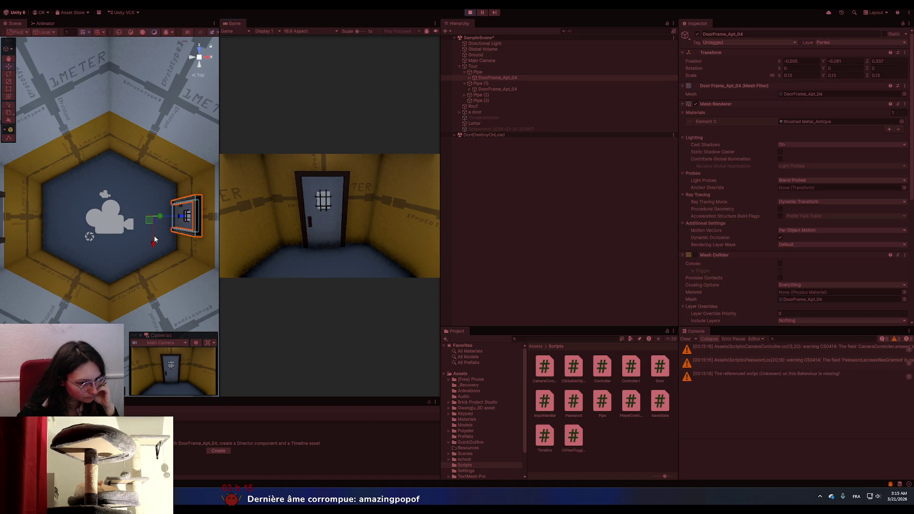
- Play the scene facing the door and see the Console log Null from Debug.Log(go)
click(279, 259)
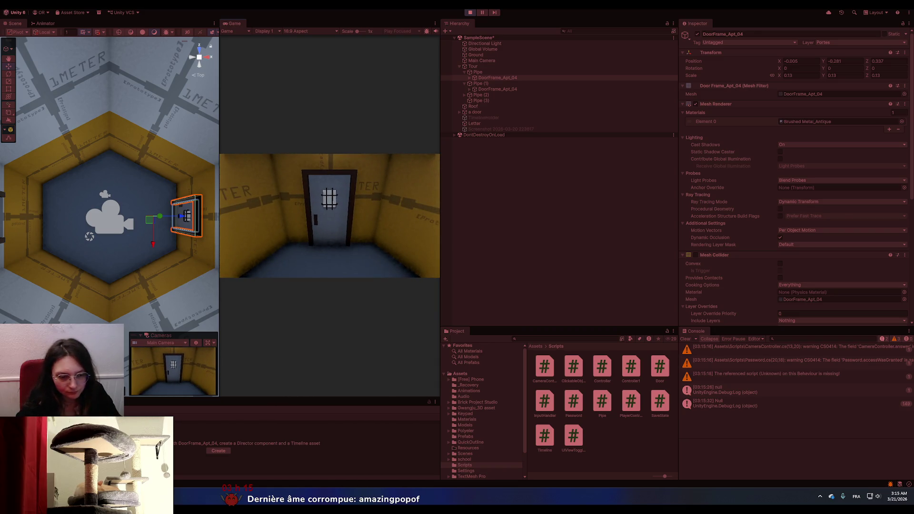
key(alt+Tab)
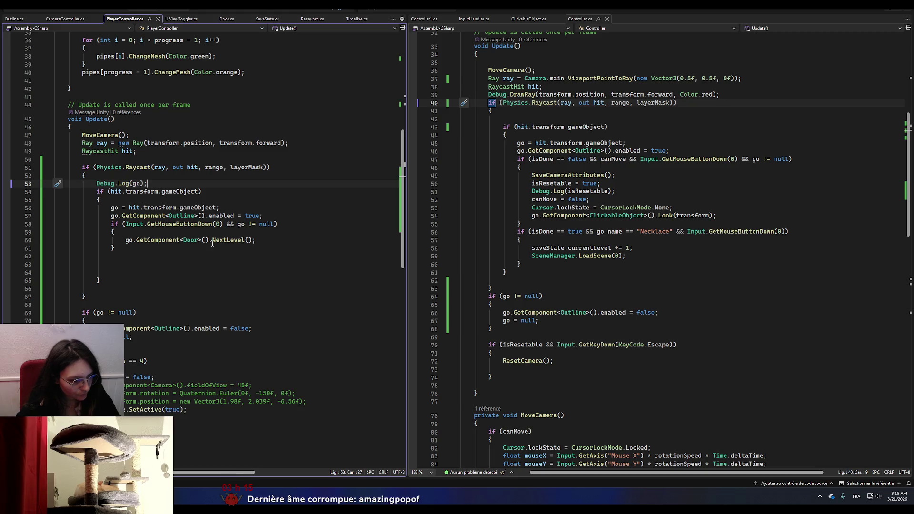
- Remove the leftover blank lines near the end of Update
click(125, 266)
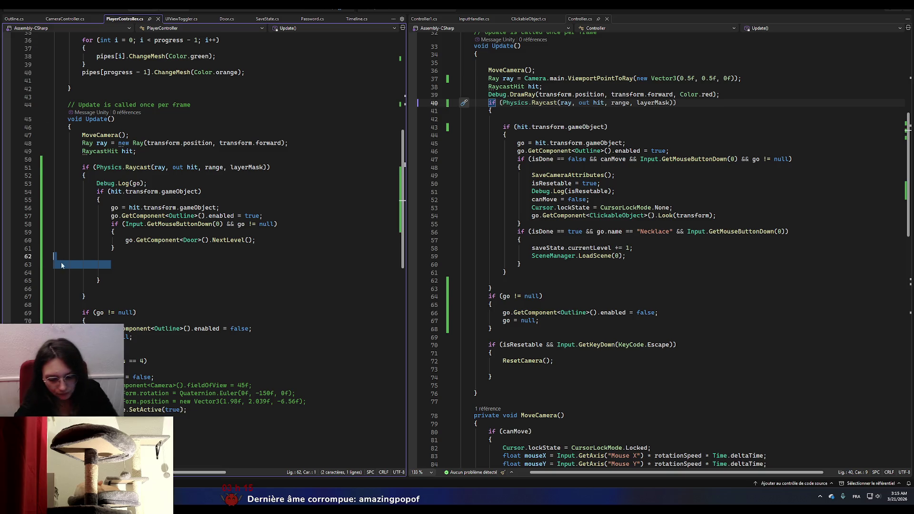
key(BackSpace)
key(BackSpace)
key(Delete)
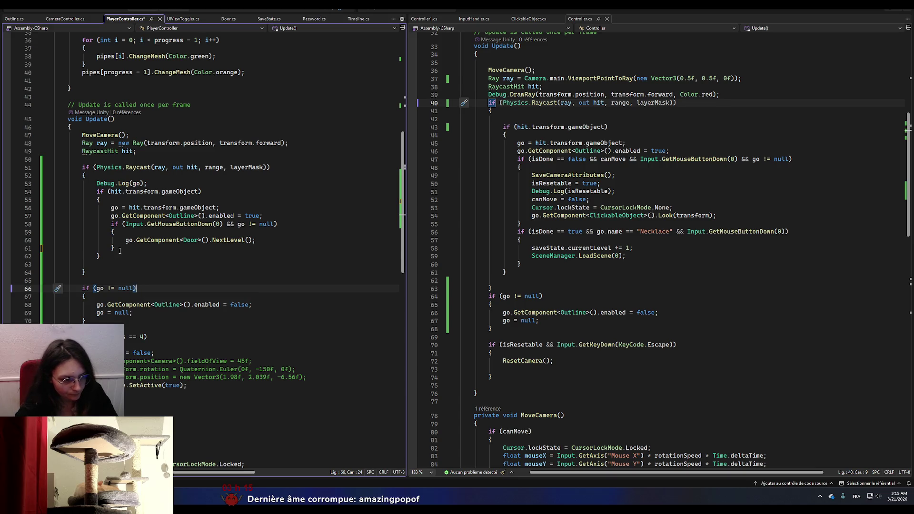
- Move the if (go != null) outline-reset block inside the Physics.Raycast check
click(103, 200)
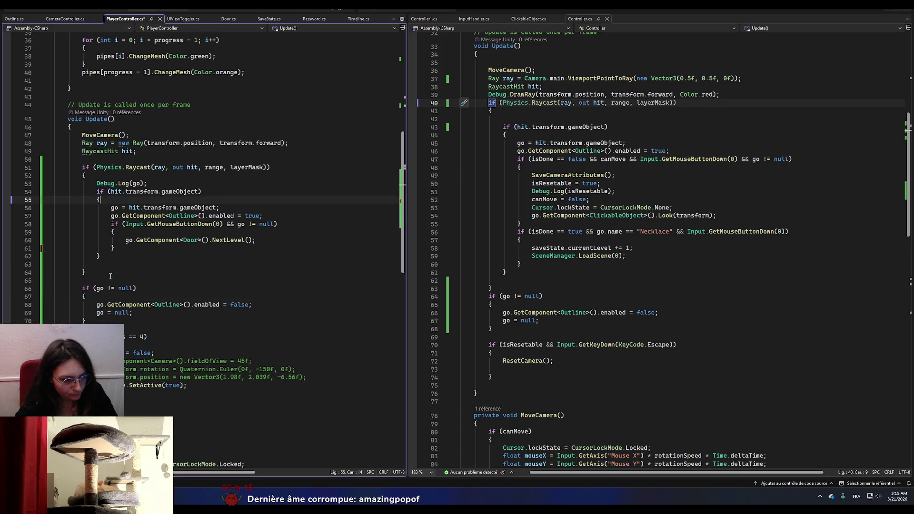
click(134, 288)
text(&&)
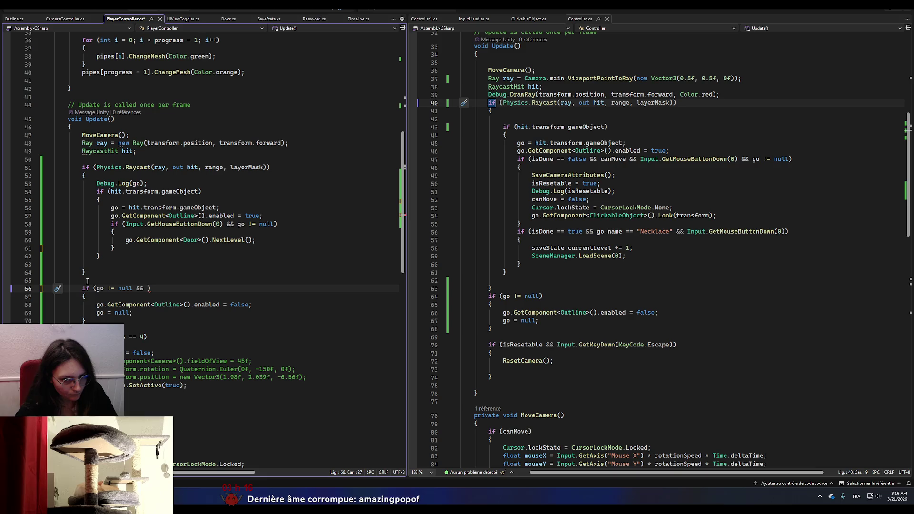
click(84, 159)
mouse_move(79, 288)
mouse_down()
mouse_move(95, 312)
mouse_move(60, 322)
mouse_up()
key(Delete)
click(103, 266)
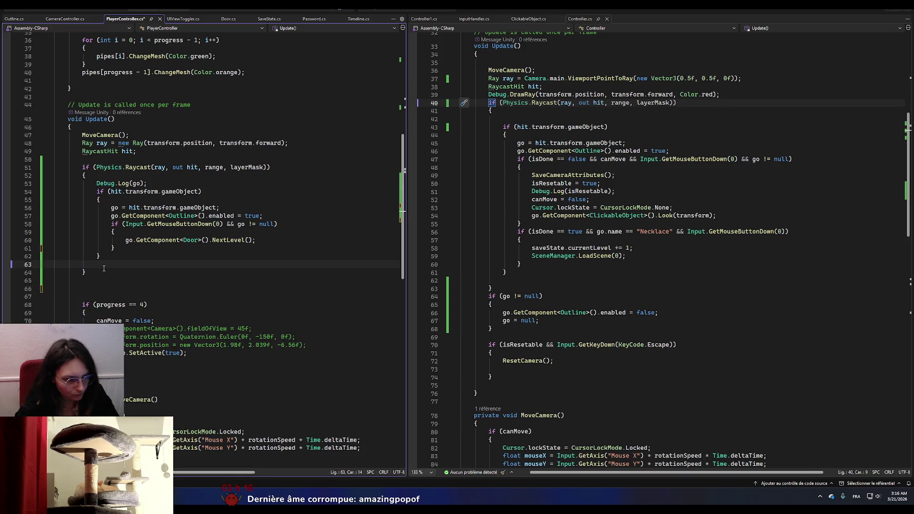
key(Return)
key(alt+Tab)
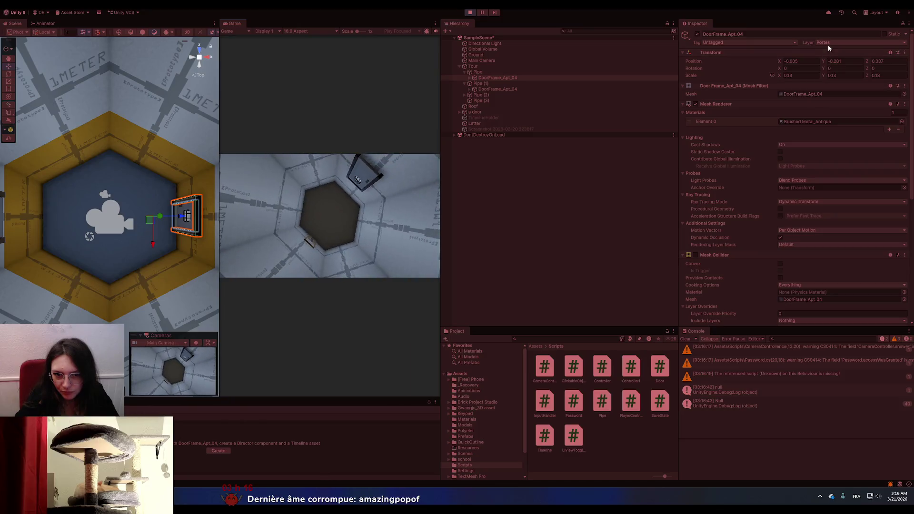
- Verify the Main Camera's Player Controller layer mask is Portes and face the door again
click(491, 60)
scroll(704, 227, down, 10)
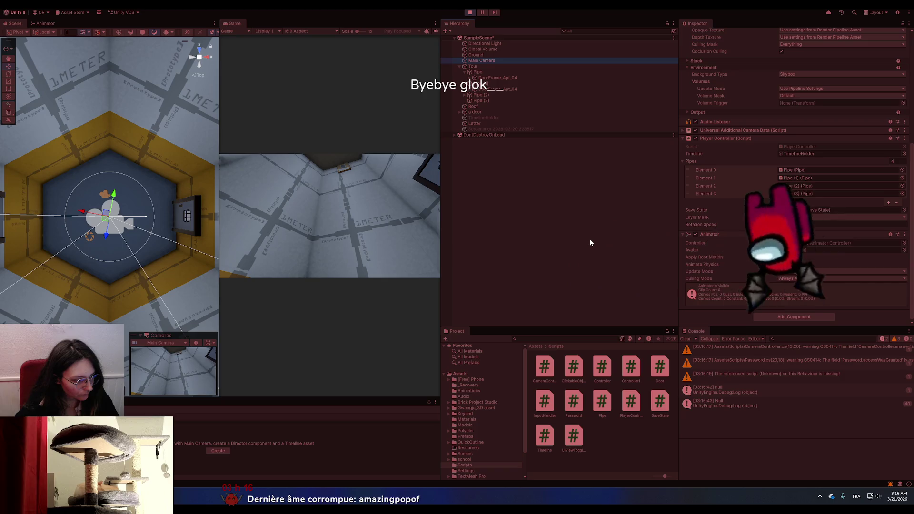
click(373, 218)
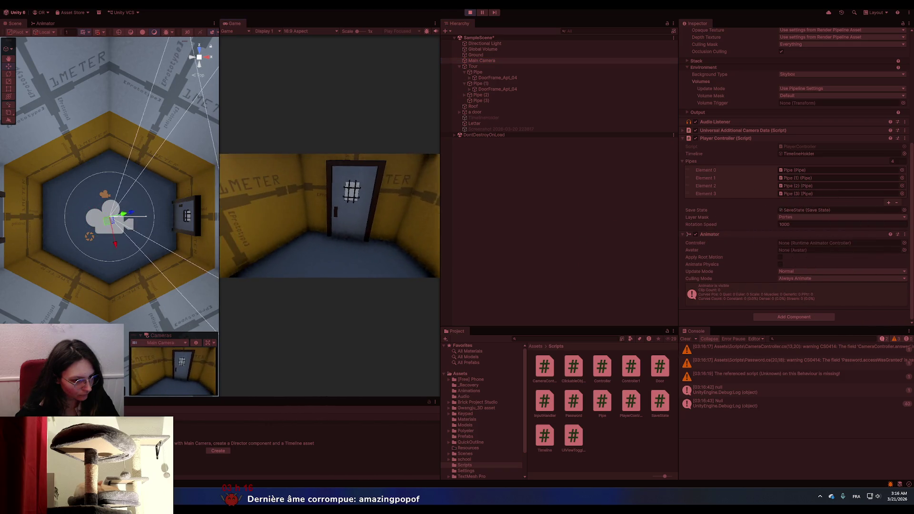
key(alt+Tab)
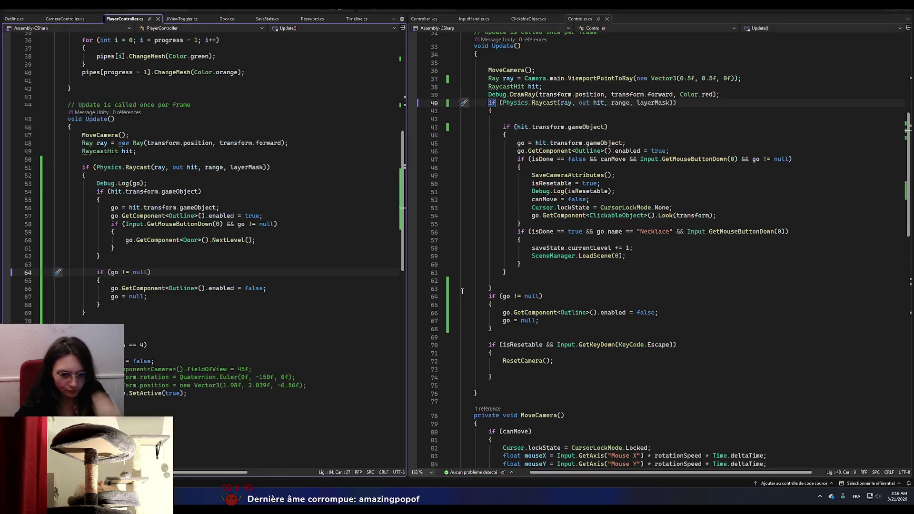
- Following Controller.cs, move the if (go != null) block to just after the raycast block's closing brace
click(493, 110)
click(492, 296)
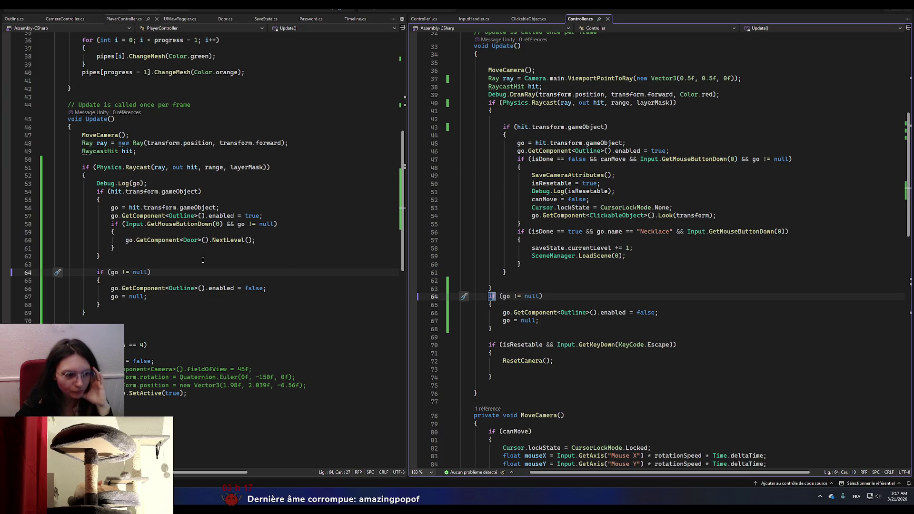
mouse_move(100, 304)
mouse_down()
mouse_move(99, 272)
mouse_move(53, 271)
mouse_up()
key(Delete)
click(110, 279)
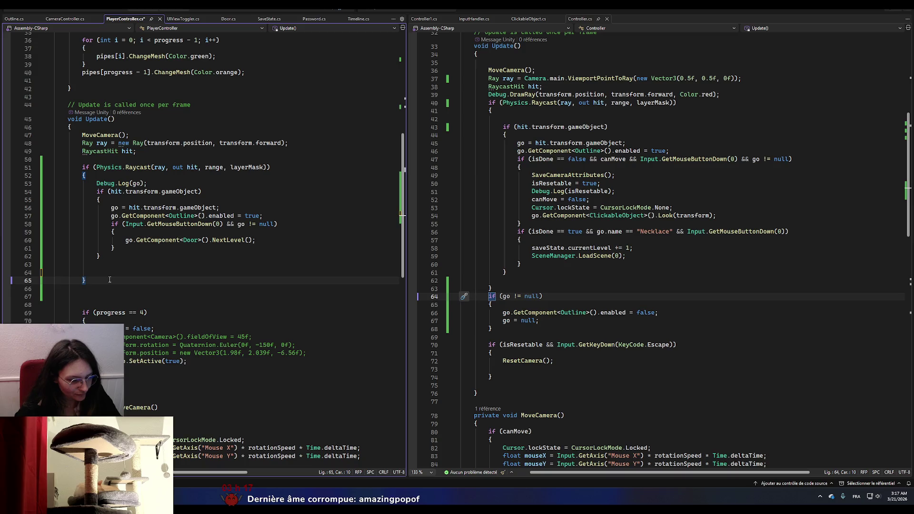
key(Return)
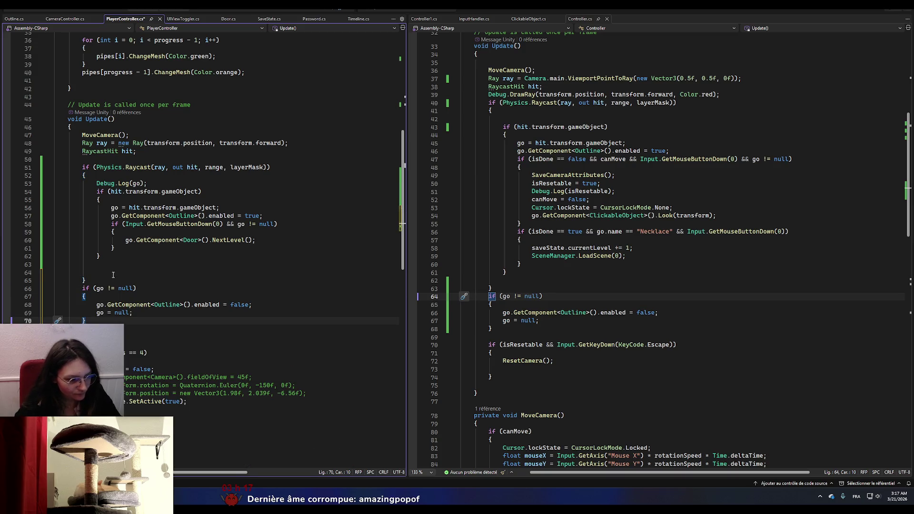
- Remove the leftover blank lines, save PlayerController.cs, and return to Unity
drag(100, 272, 86, 268)
key(BackSpace)
key(BackSpace)
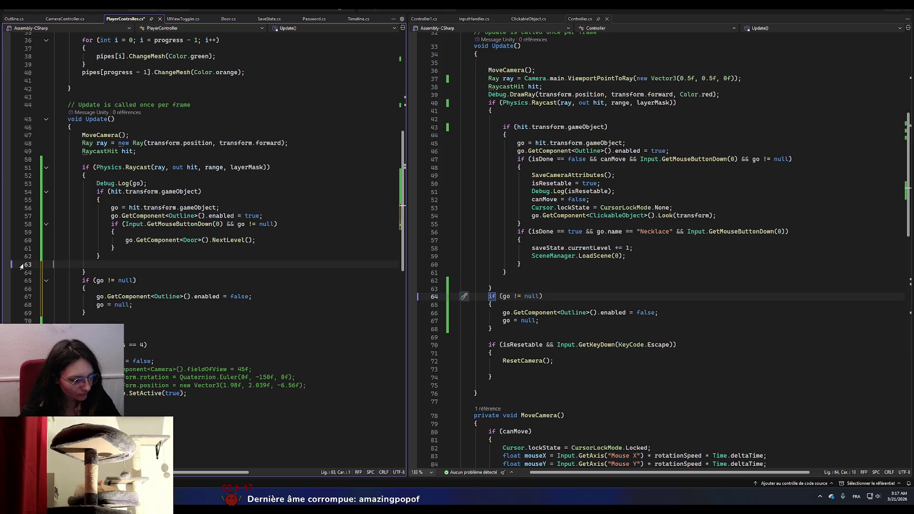
key(ctrl+s)
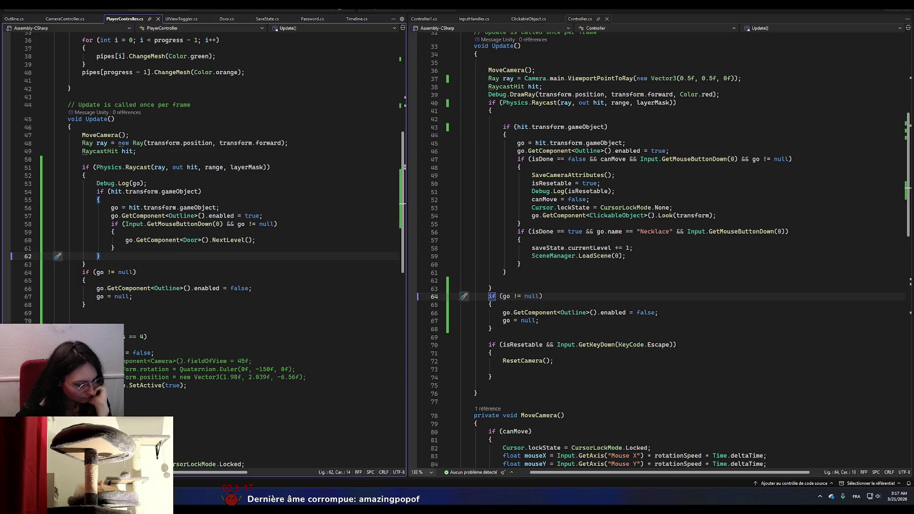
key(alt+Tab)
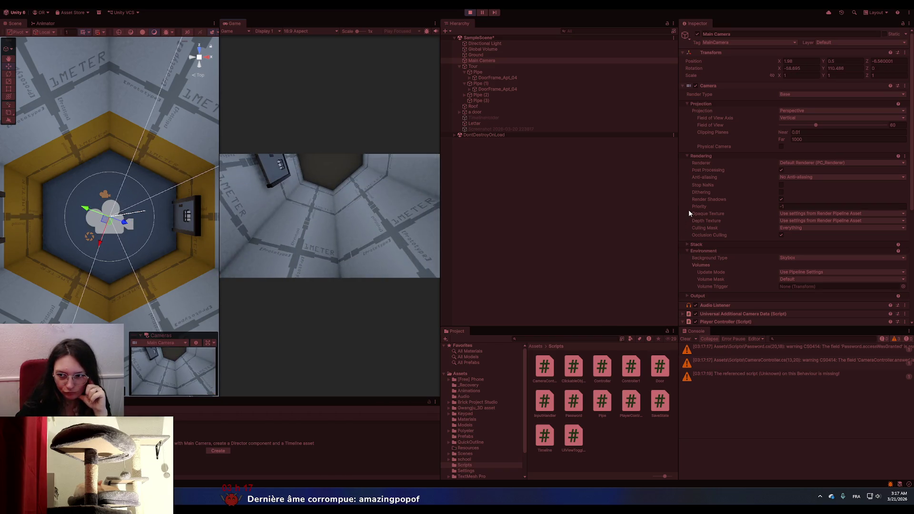
- Inspect DoorFrame_Apt_04's Portes layer and aim the Game view at the door frame
scroll(734, 220, down, 5)
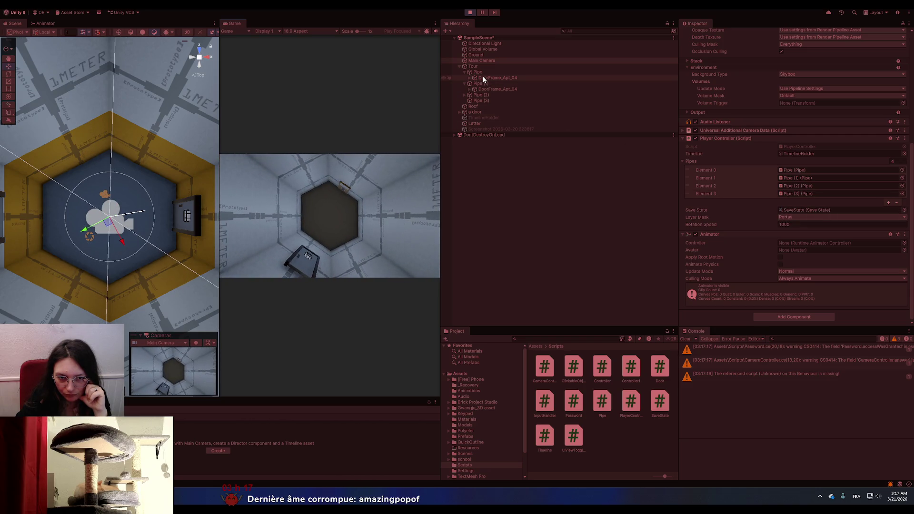
click(495, 78)
scroll(766, 176, up, 3)
scroll(773, 188, up, 3)
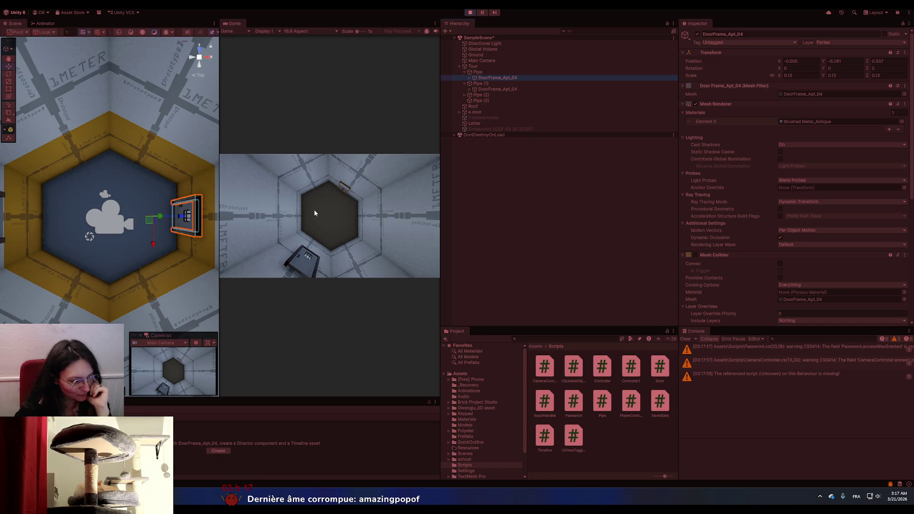
click(281, 255)
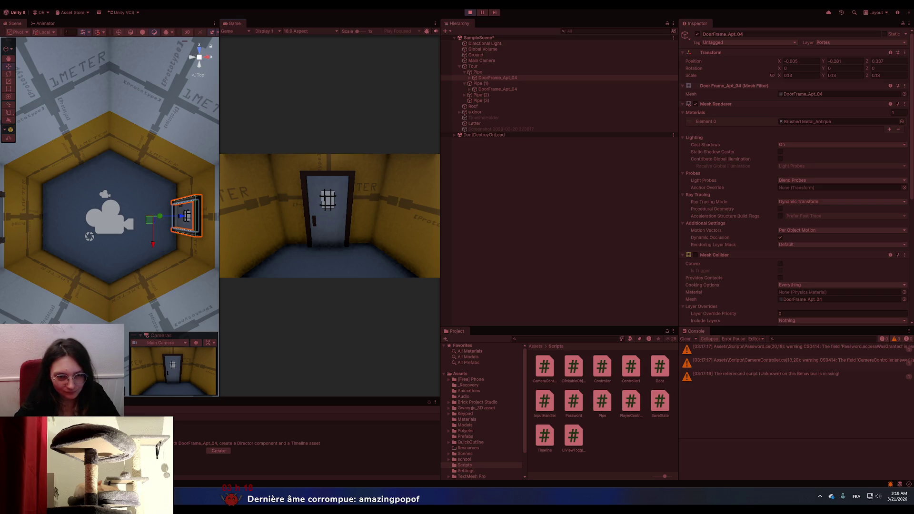
click(330, 218)
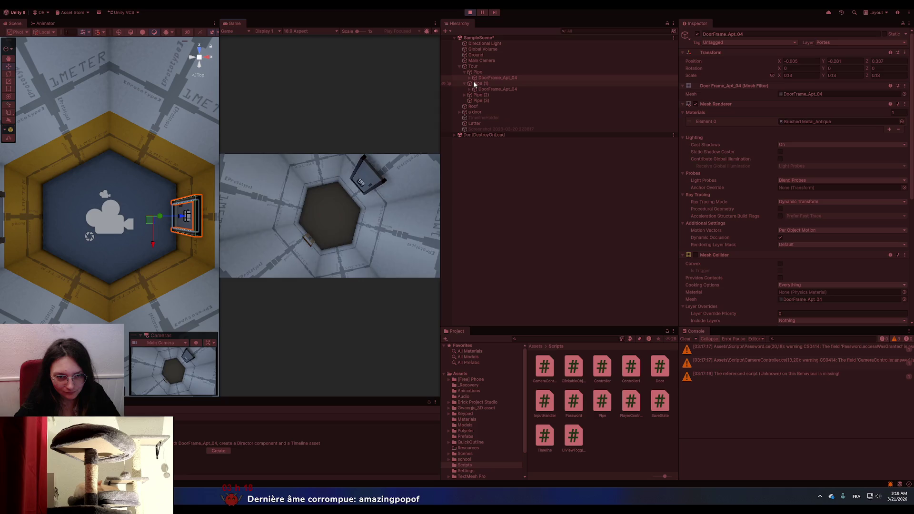
- Check DoorFrame_Apt_04's Box Collider, then review the go != null condition on line 64
scroll(726, 117, down, 5)
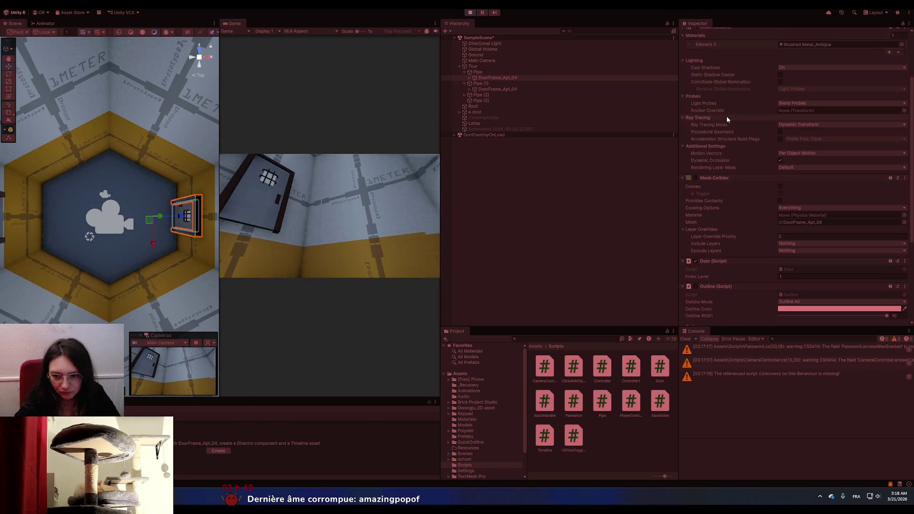
scroll(727, 119, down, 2)
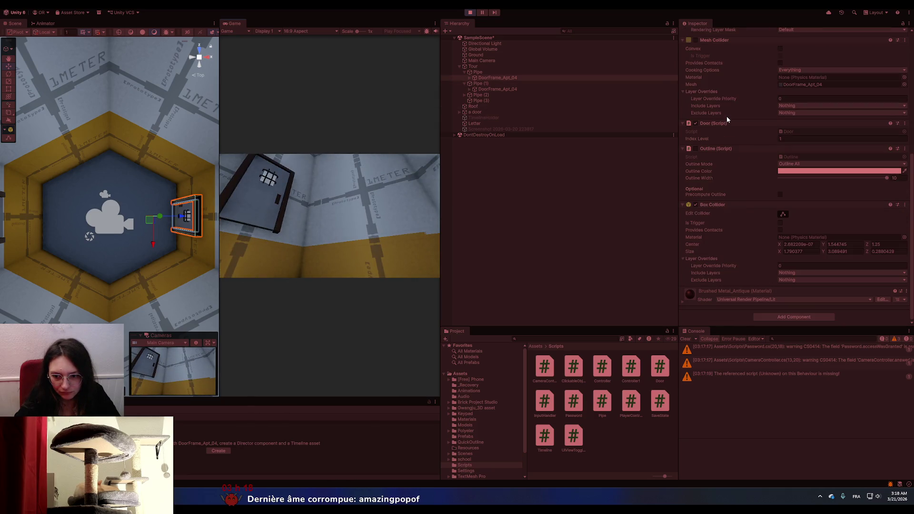
click(724, 207)
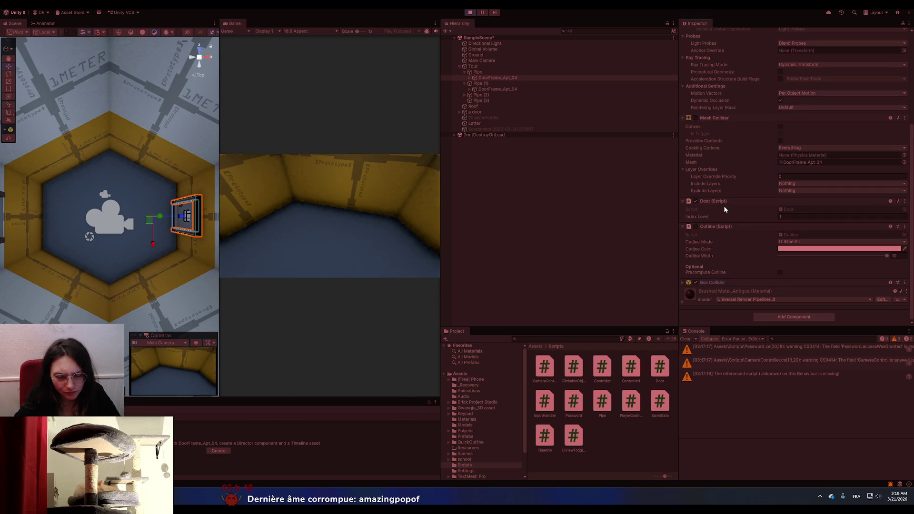
click(682, 282)
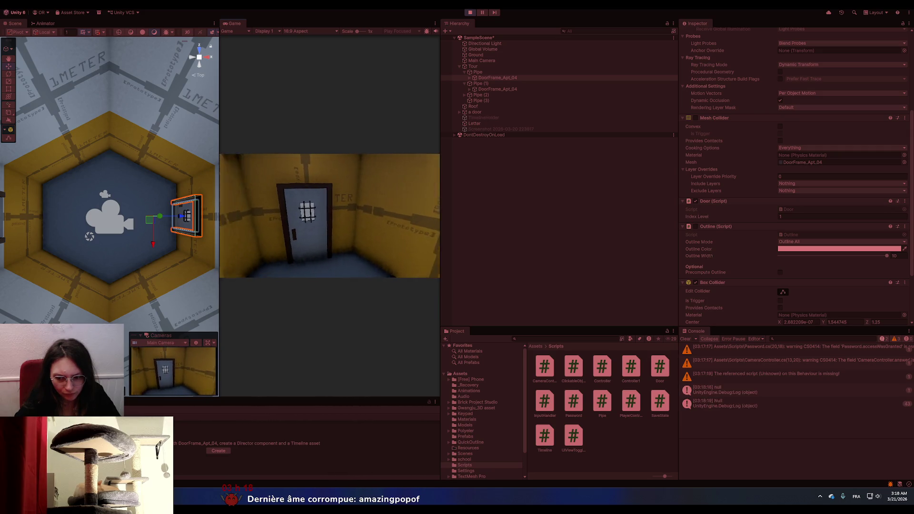
key(alt+Tab)
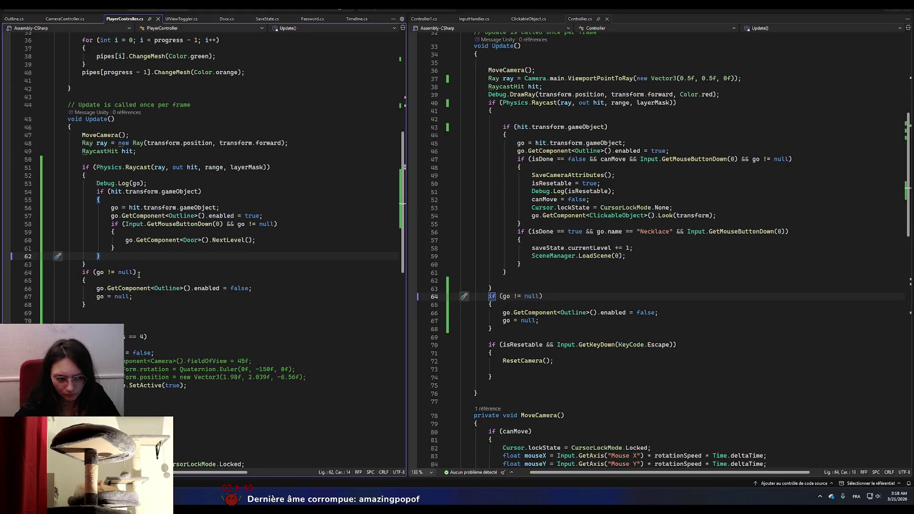
click(135, 272)
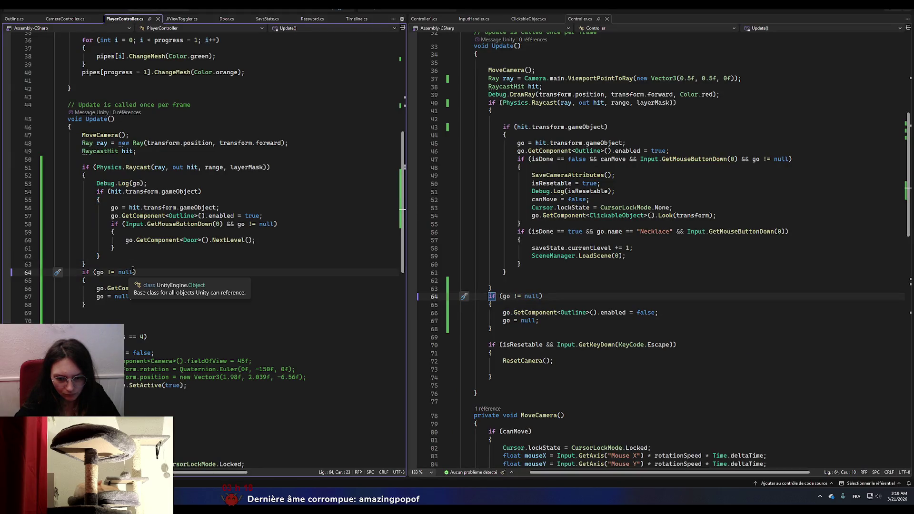
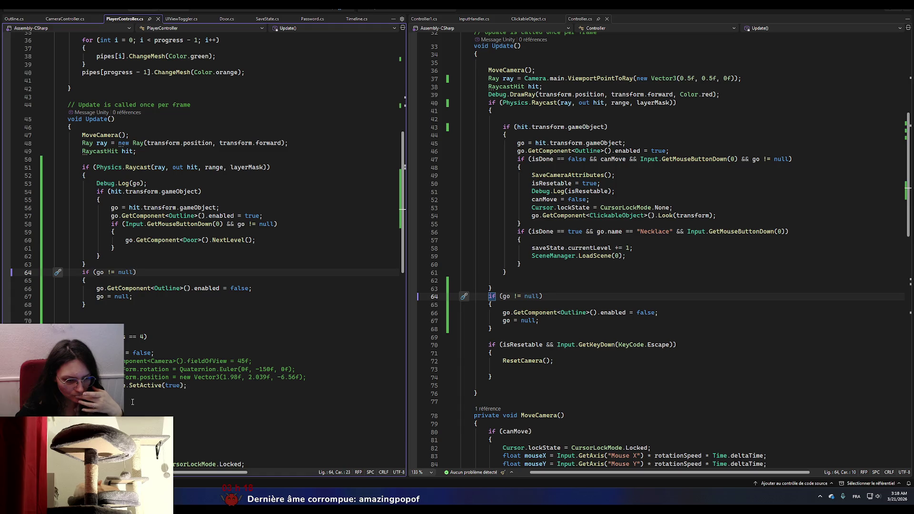
- Switch to Unity and stop the running game
mouse_move(138, 464)
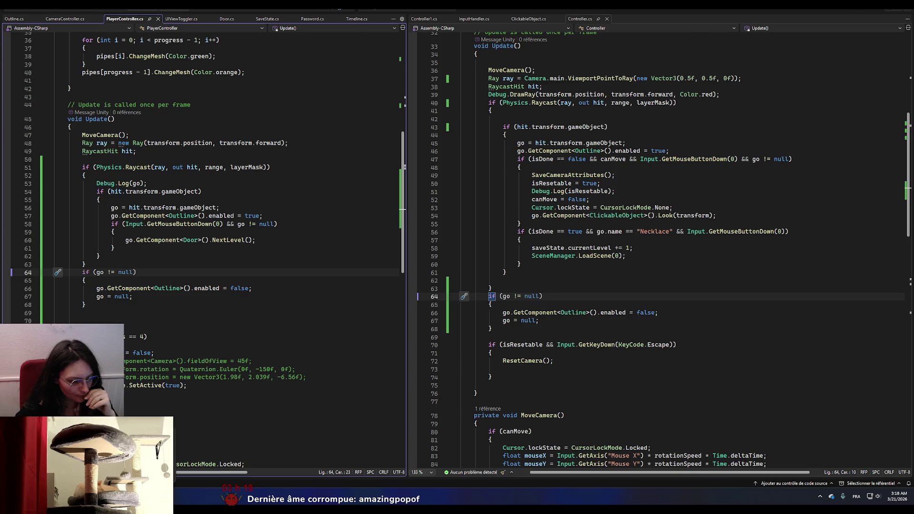
key(alt+Tab)
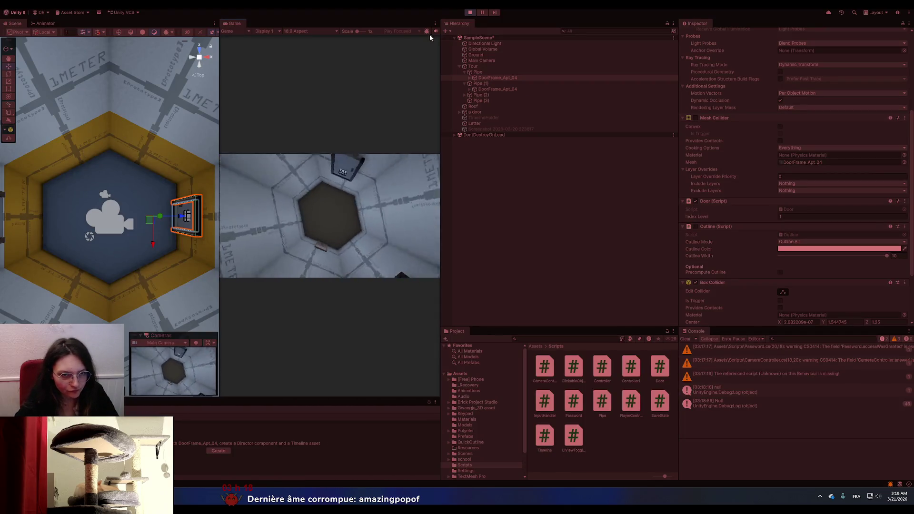
click(471, 13)
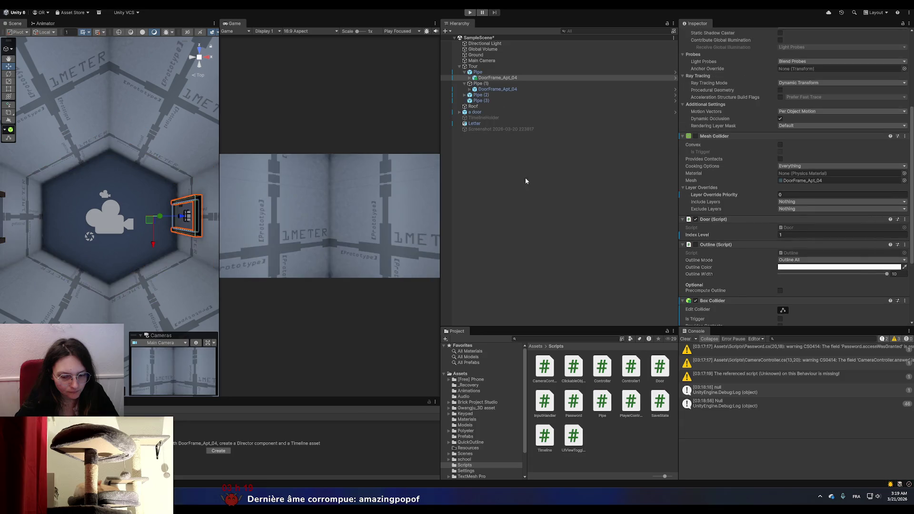
- Check where isDone is used in Controller.cs, then return to Unity
key(alt+Tab)
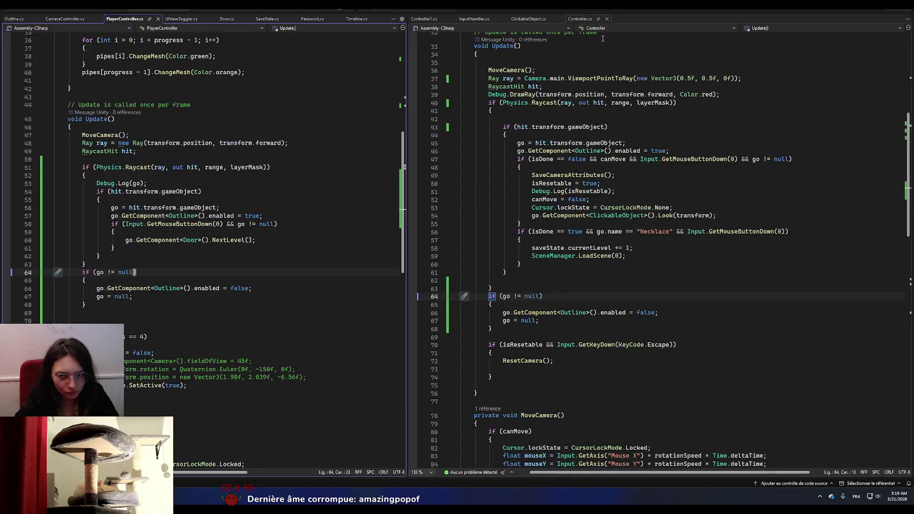
right_click(575, 22)
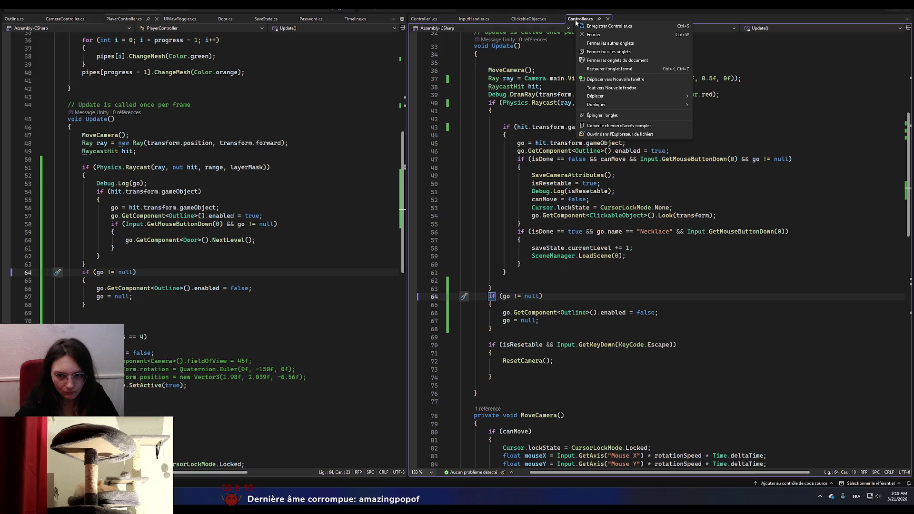
click(532, 159)
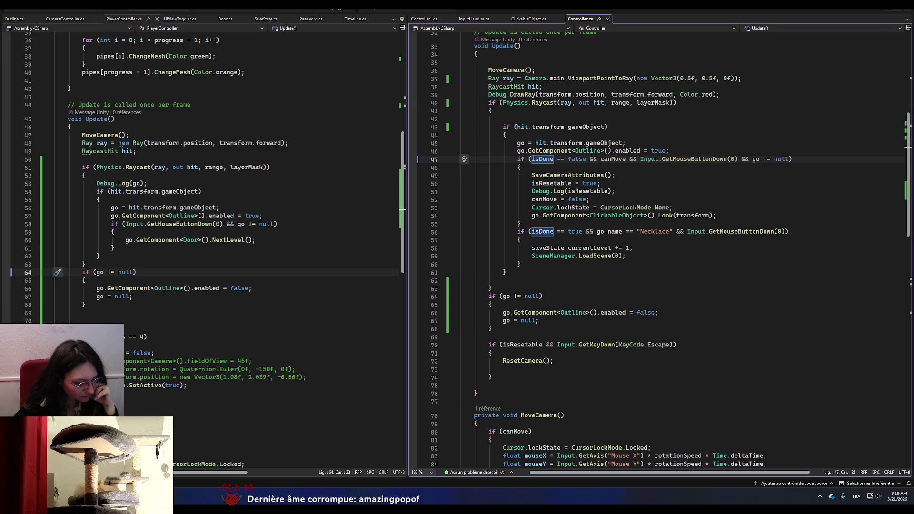
key(alt+Tab)
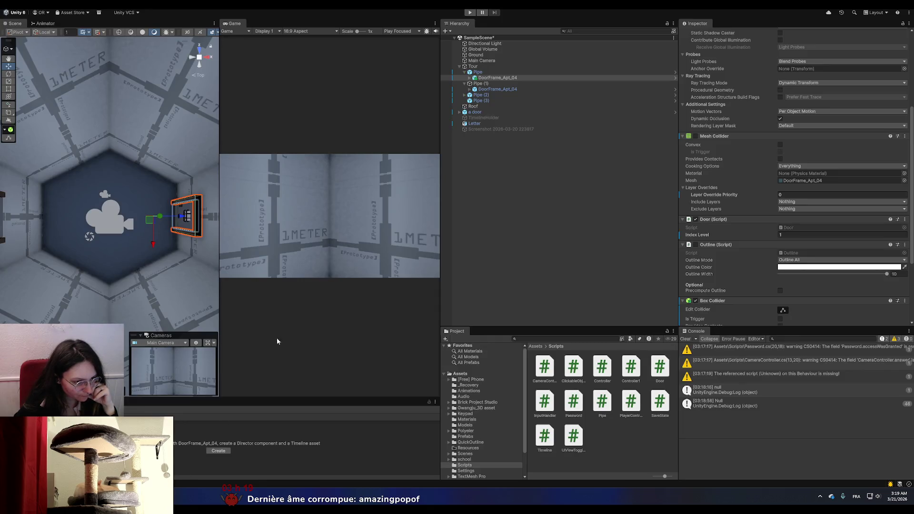
- Create a cube named 'test' and put it on the Portes layer
scroll(122, 194, up, 3)
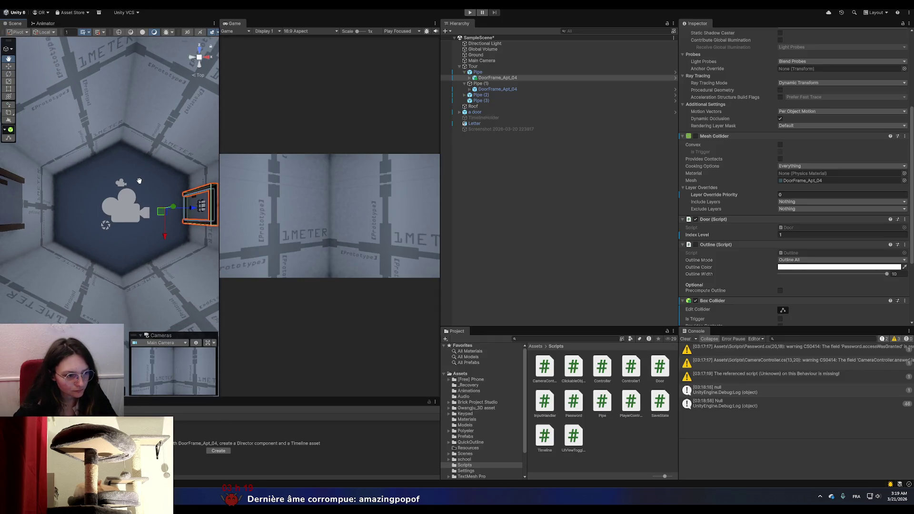
right_click(503, 165)
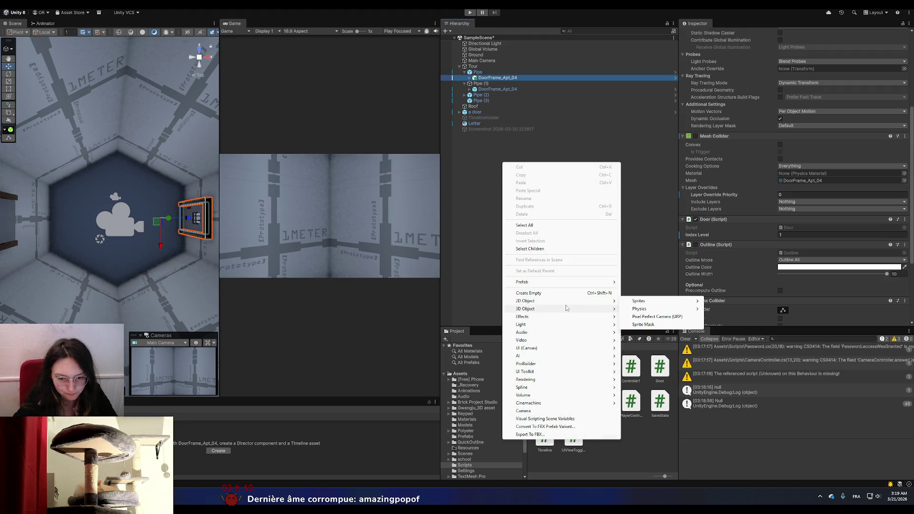
mouse_move(566, 309)
click(634, 310)
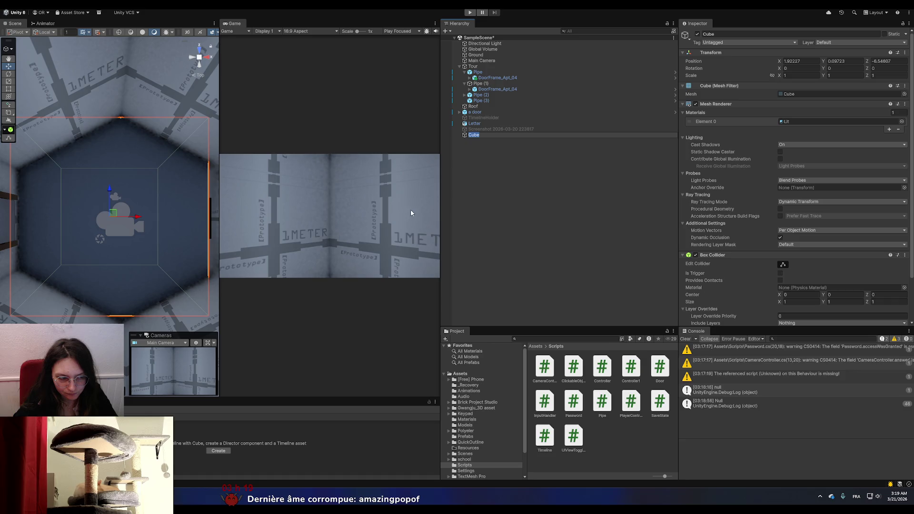
text(test)
key(Return)
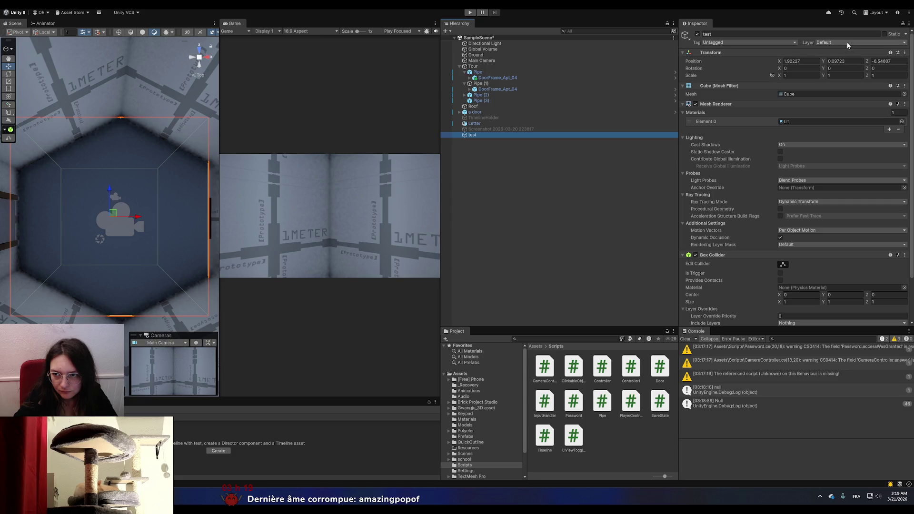
click(848, 43)
click(843, 101)
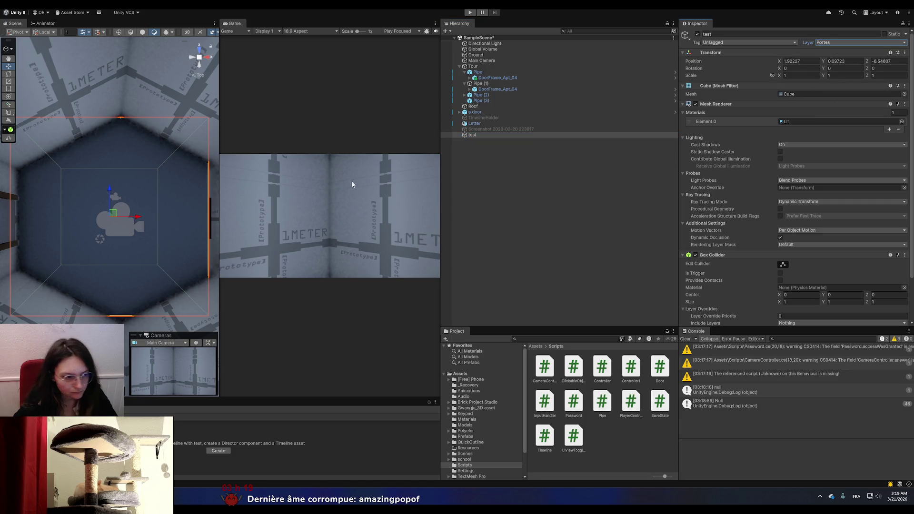
- Scale the test cube to 0.1 and nudge it along X to about 1.754
scroll(167, 235, up, 2)
click(199, 61)
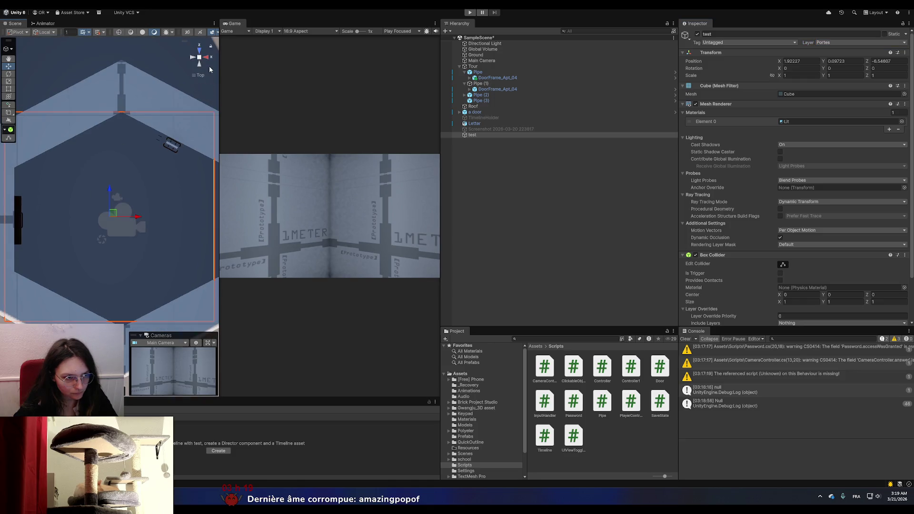
drag(157, 124, 128, 173)
mouse_move(87, 233)
mouse_down()
mouse_move(117, 221)
mouse_move(109, 238)
mouse_move(175, 193)
mouse_move(234, 194)
mouse_up()
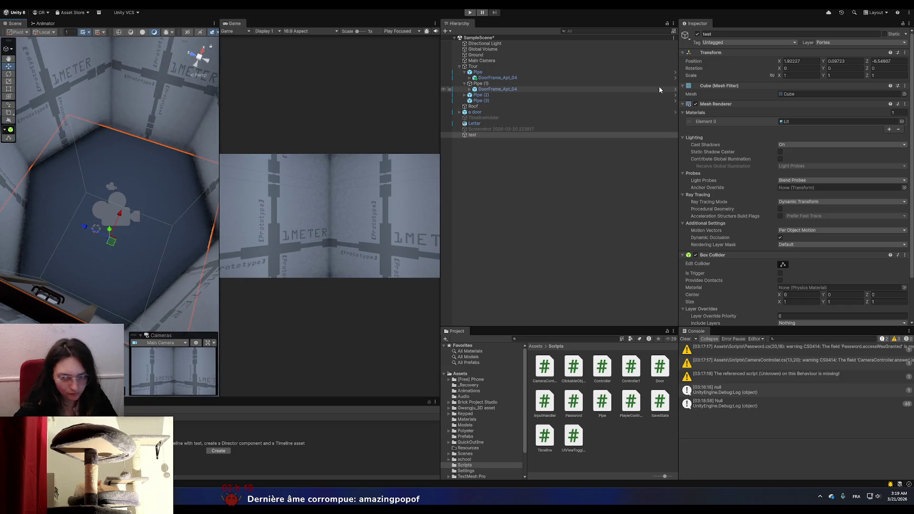
click(800, 75)
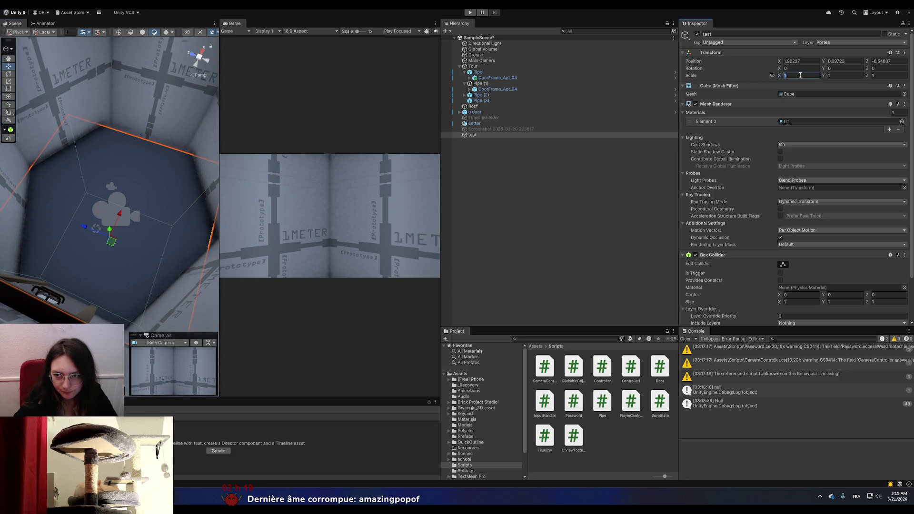
text(0.)
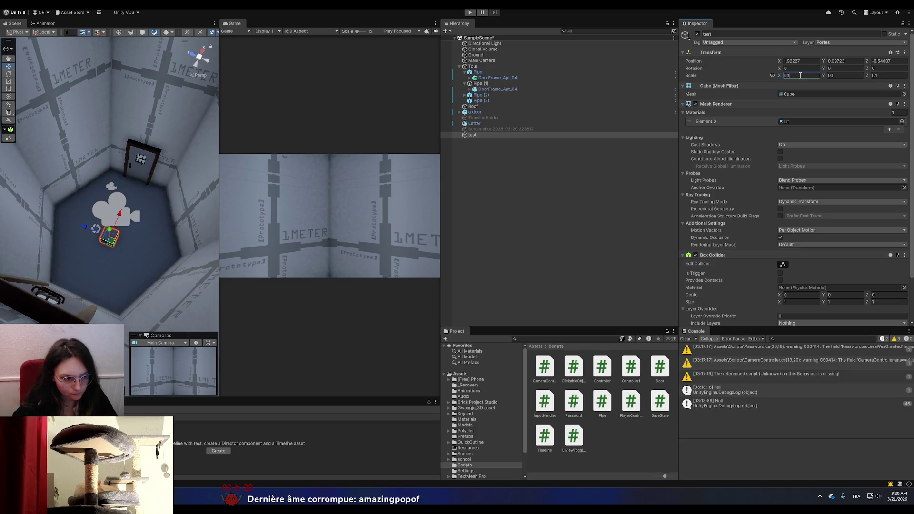
drag(125, 213, 113, 238)
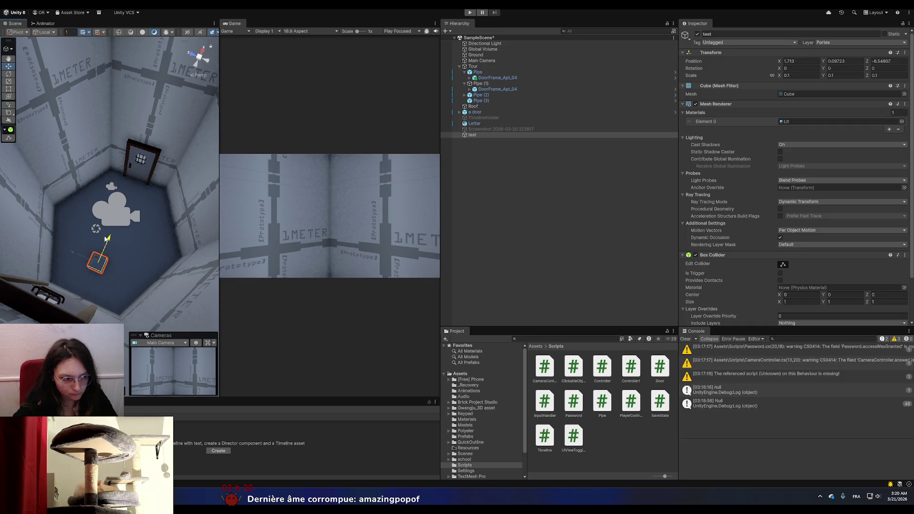
click(550, 191)
- Run the game, select the test cube, and open the QuickOutline asset folder
key(ctrl+p)
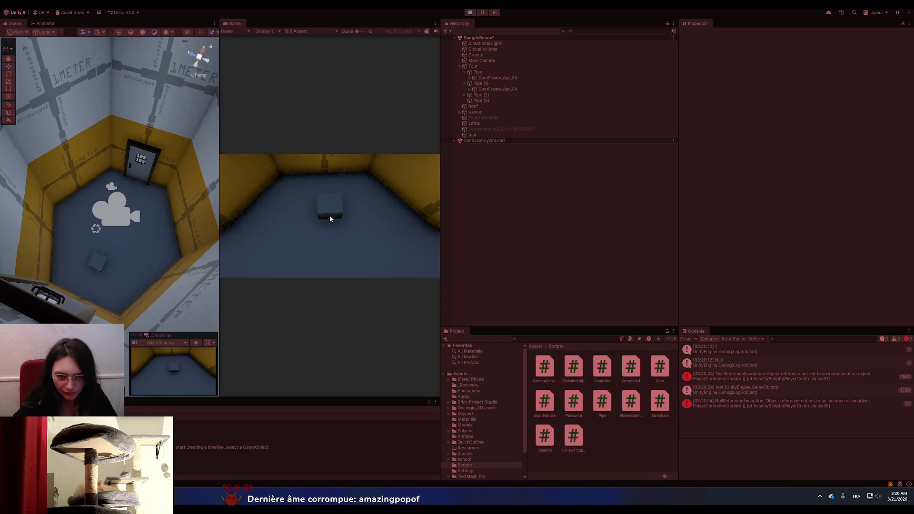
click(485, 135)
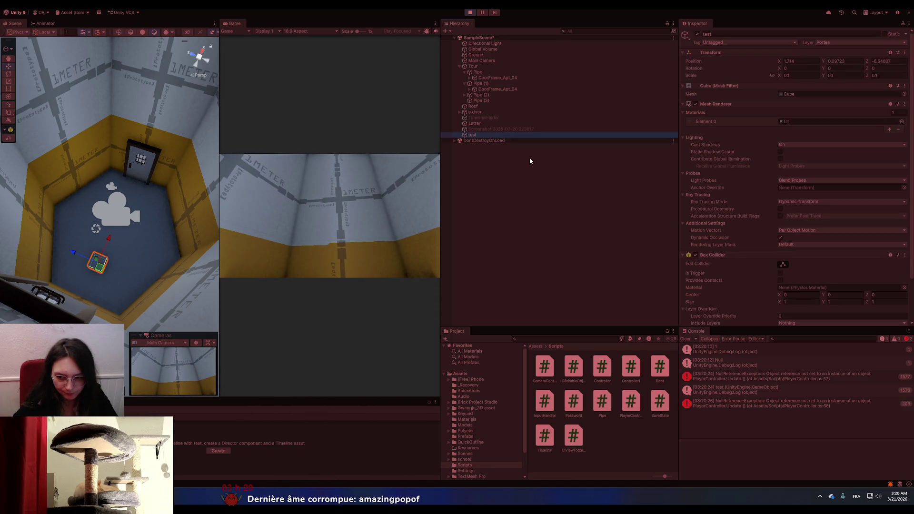
scroll(725, 230, down, 3)
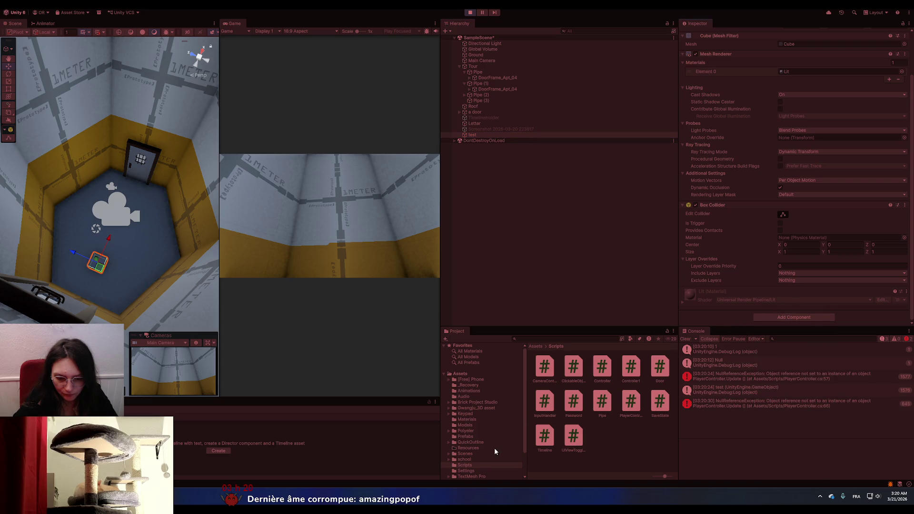
click(474, 443)
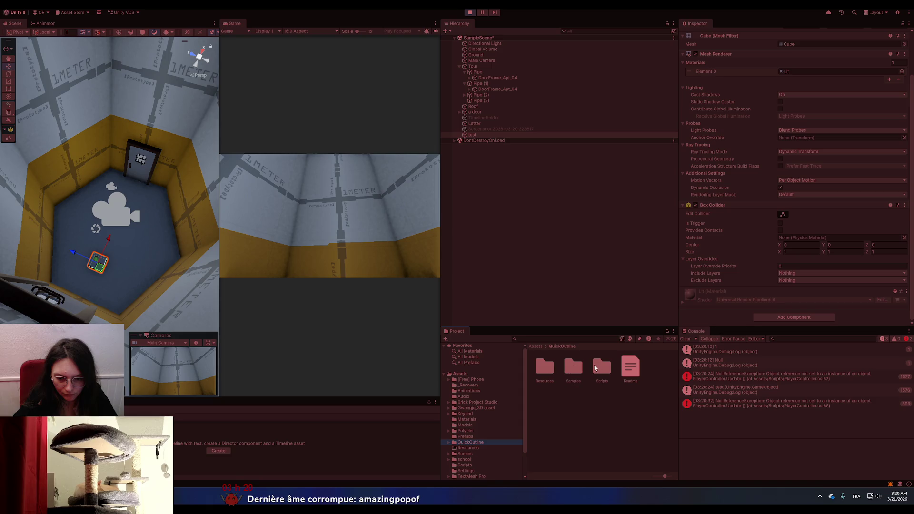
- Attach the QuickOutline Outline script to the test cube
double_click(598, 366)
click(473, 134)
mouse_move(545, 367)
mouse_down()
mouse_move(708, 289)
mouse_move(720, 330)
mouse_move(727, 314)
mouse_move(708, 312)
mouse_move(709, 325)
mouse_up()
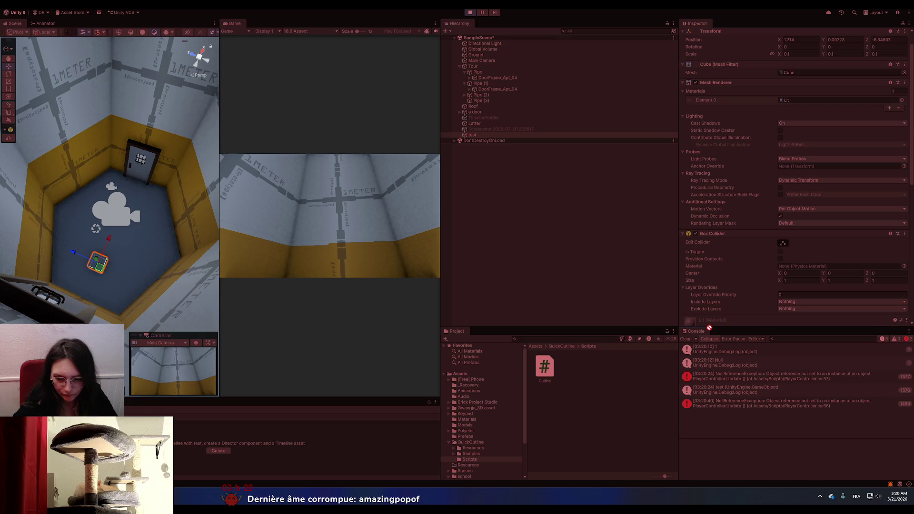
scroll(734, 313, down, 8)
scroll(734, 310, up, 3)
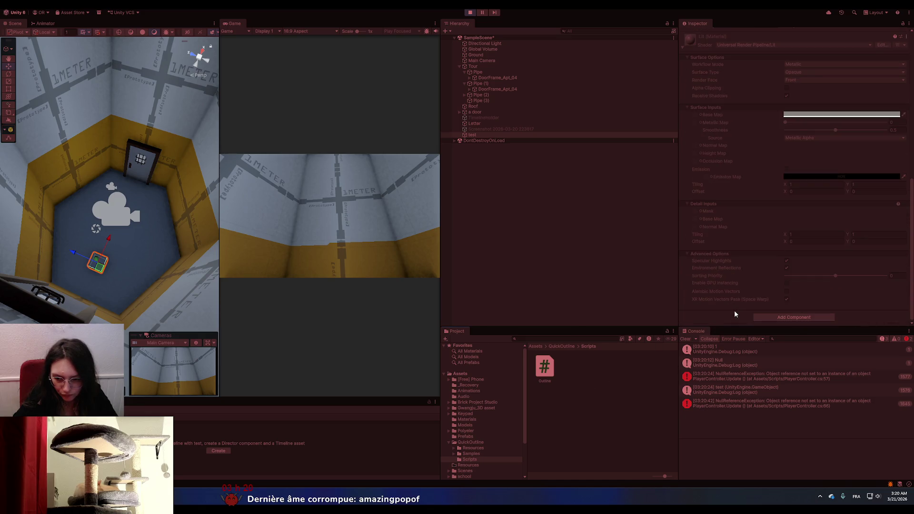
click(489, 134)
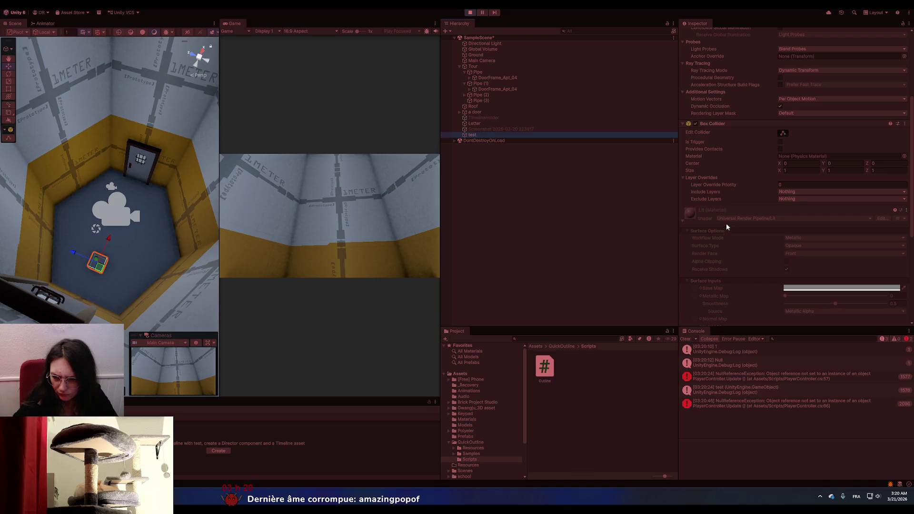
scroll(721, 284, down, 8)
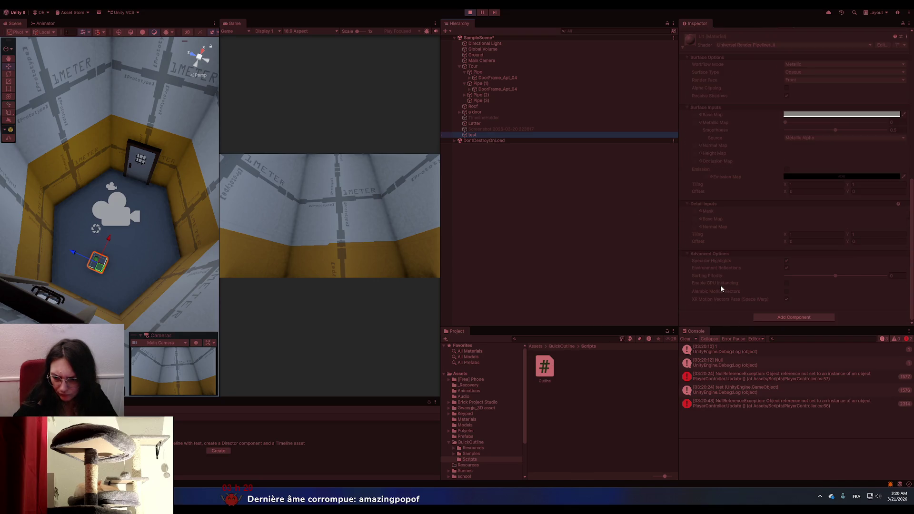
drag(552, 365, 705, 317)
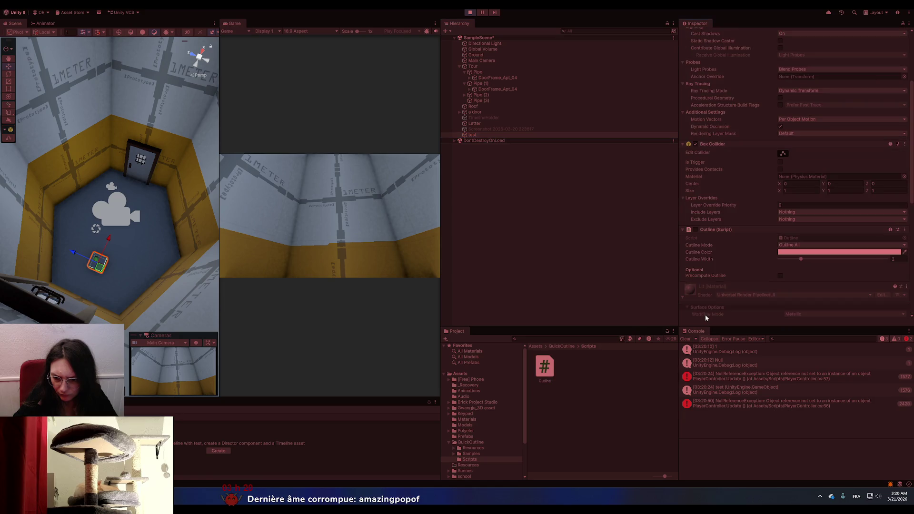
- Set the outline width to 10 and colour to red (D91010), then resume the game
drag(800, 258, 888, 253)
click(897, 253)
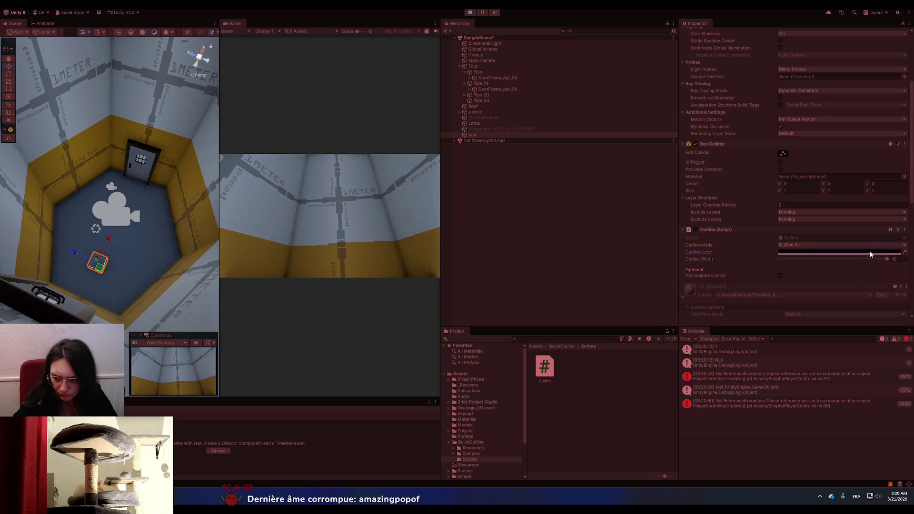
click(888, 297)
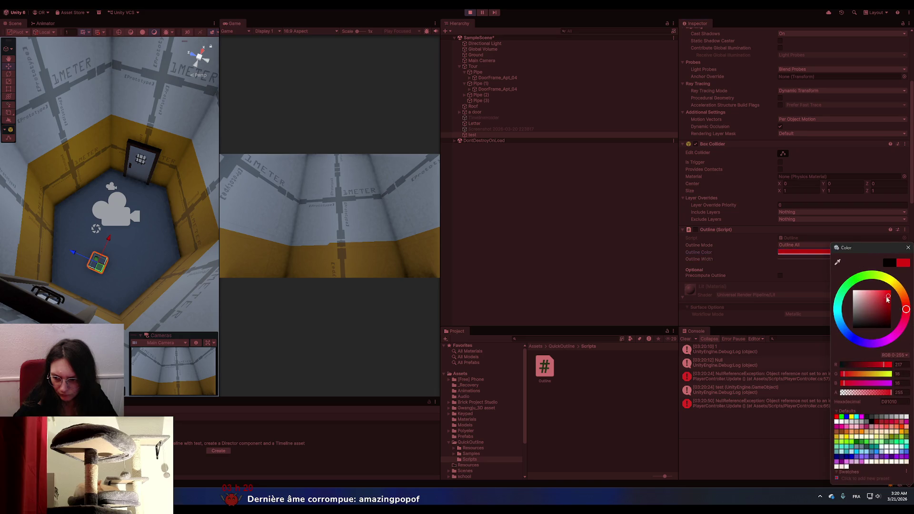
click(748, 256)
click(373, 172)
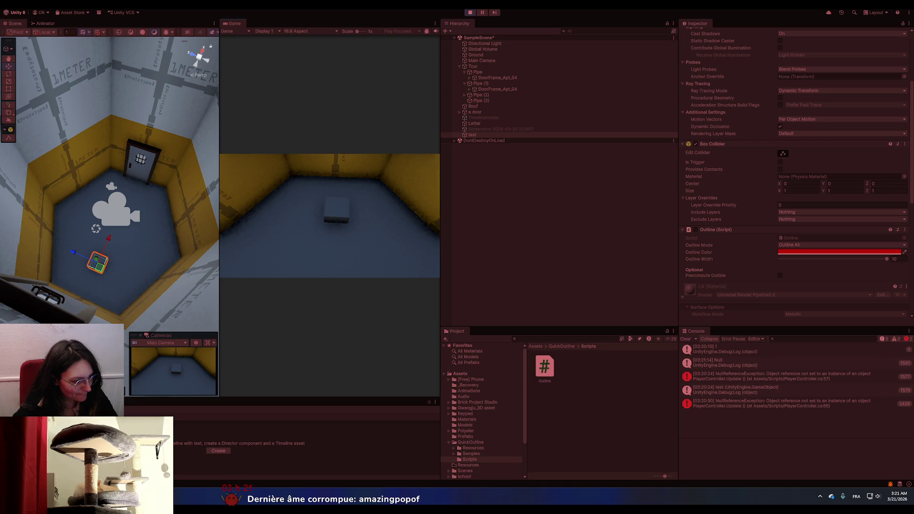
- Look toward the door in the running game to check whether it highlights
key(alt+Tab)
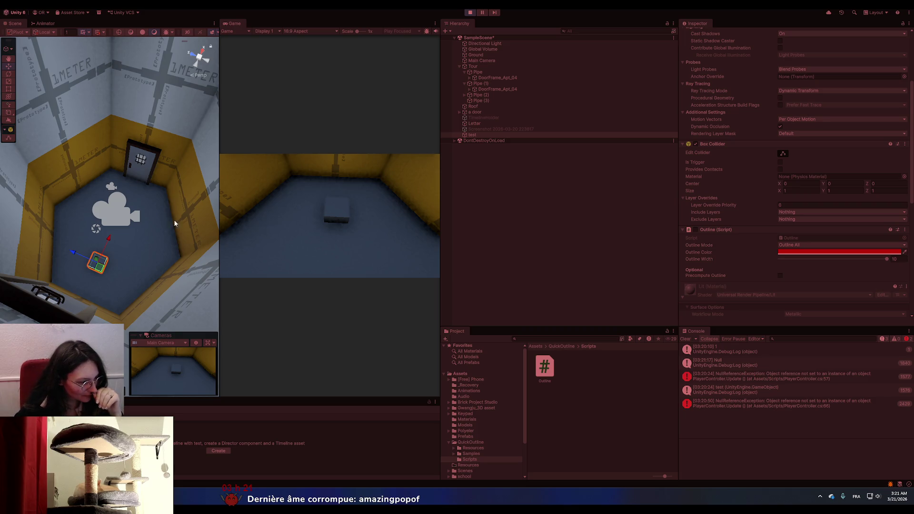
click(334, 216)
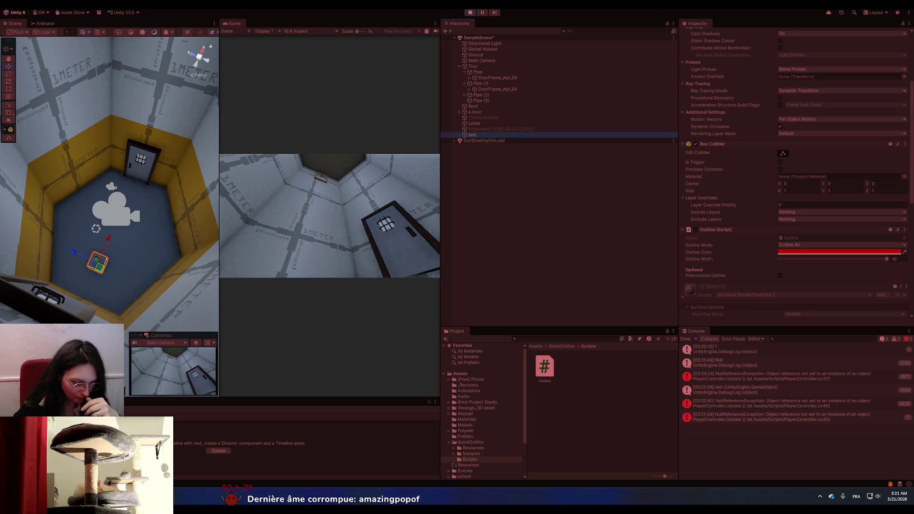
scroll(757, 263, up, 3)
scroll(757, 258, up, 1)
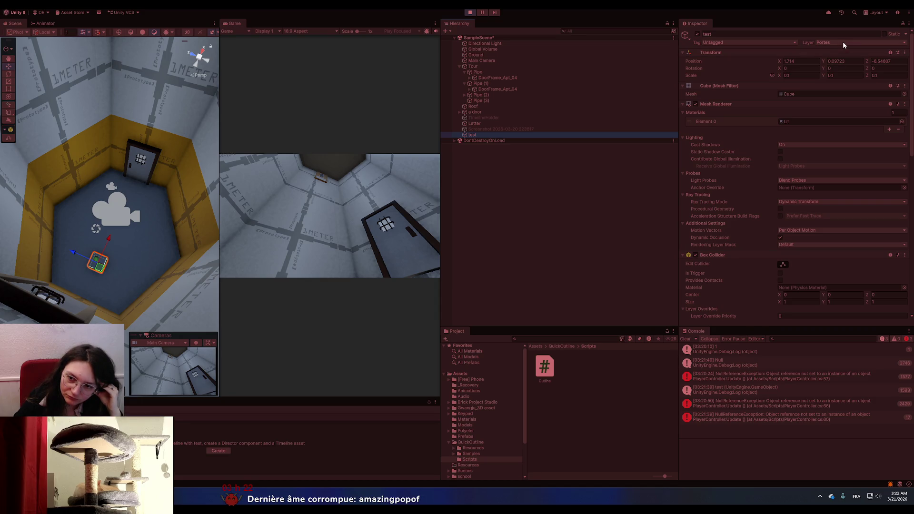
key(alt+Tab)
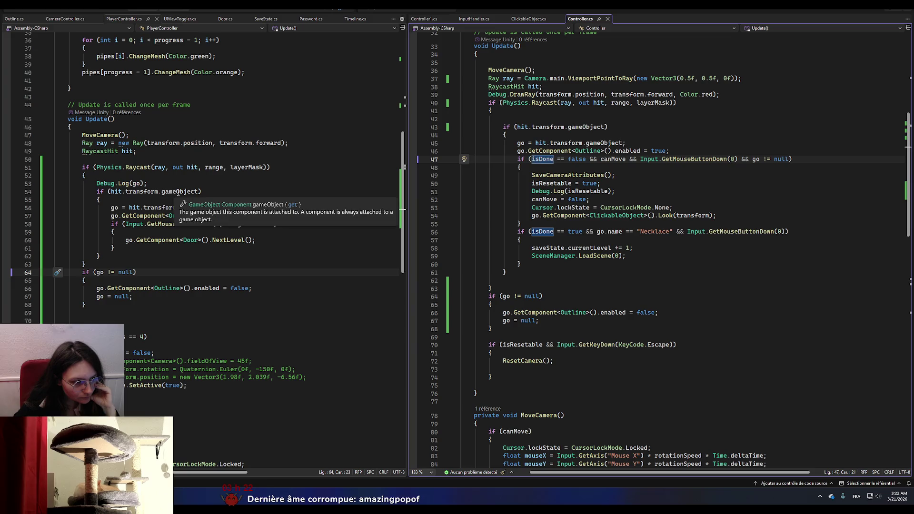
- Read PlayerController.cs's Update raycast code from line 53, then stop the game in Unity
click(151, 183)
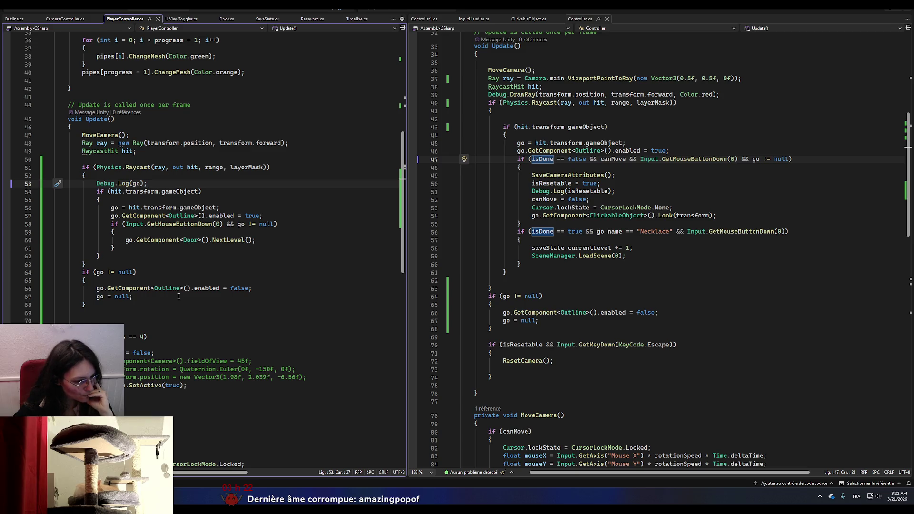
scroll(168, 377, down, 4)
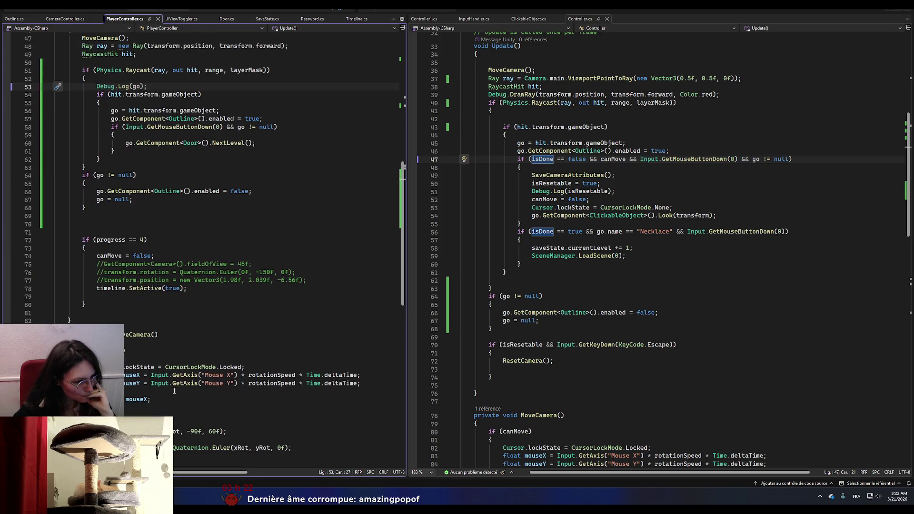
scroll(174, 390, down, 4)
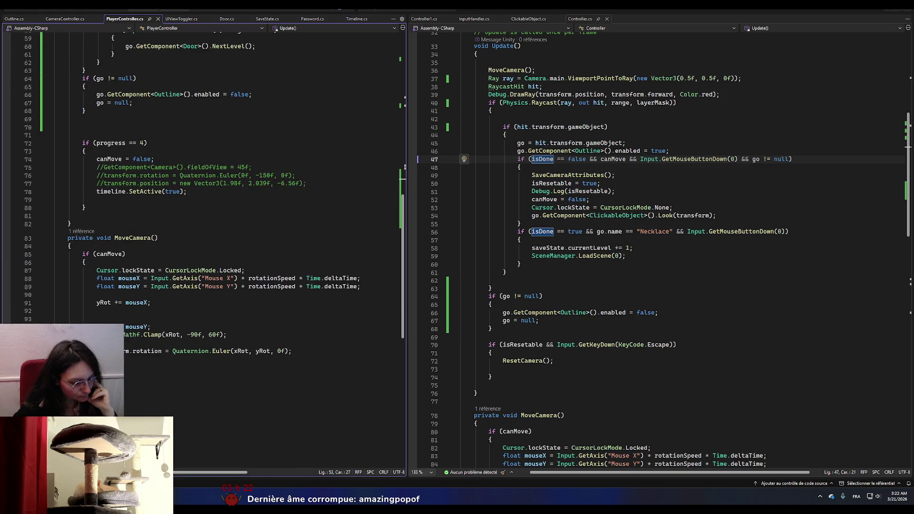
key(alt+Tab)
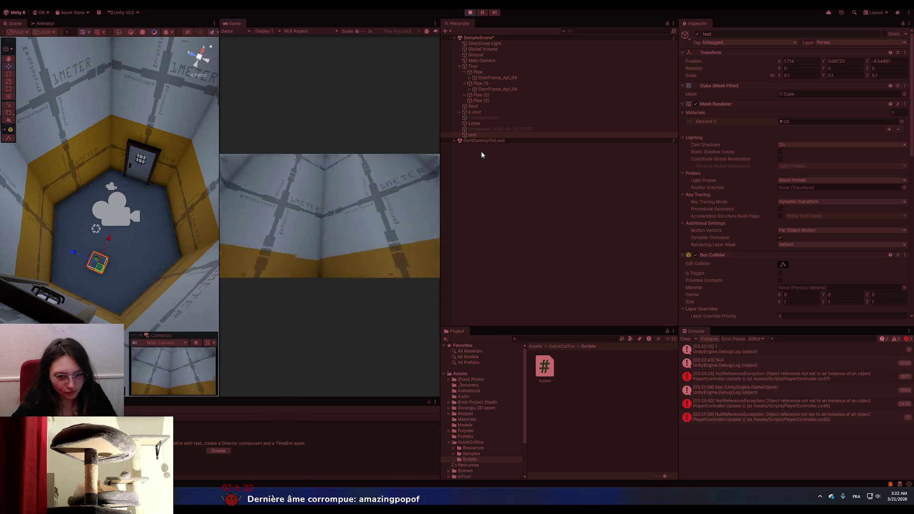
click(470, 13)
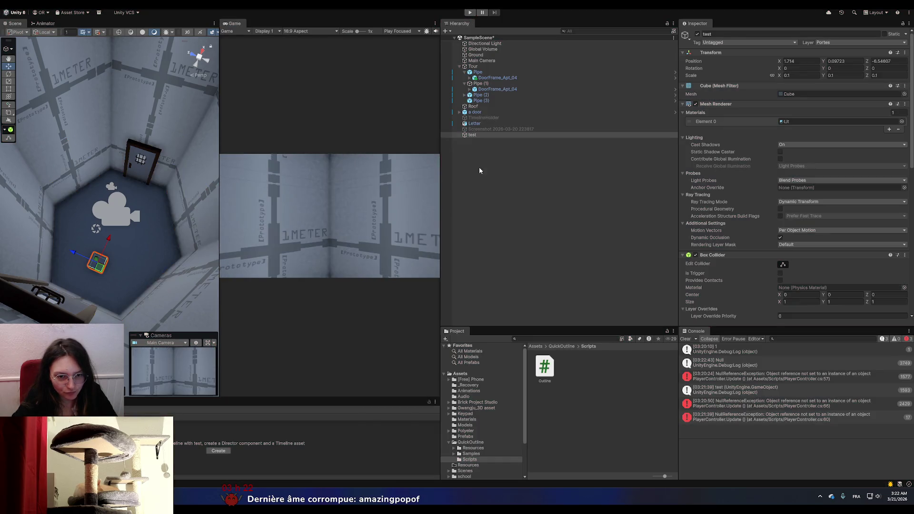
- Select DoorFrame_Apt_04 and drag its Box Collider deeper, to about 0.51
click(476, 134)
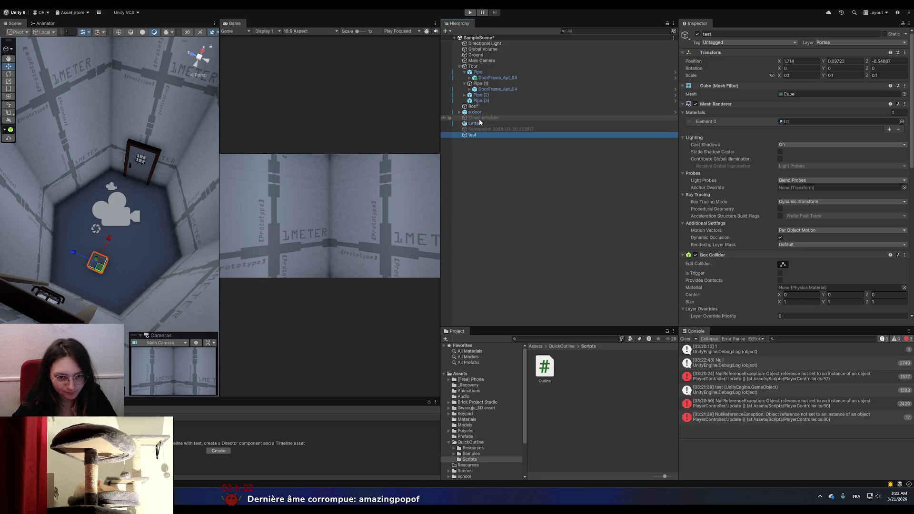
click(495, 78)
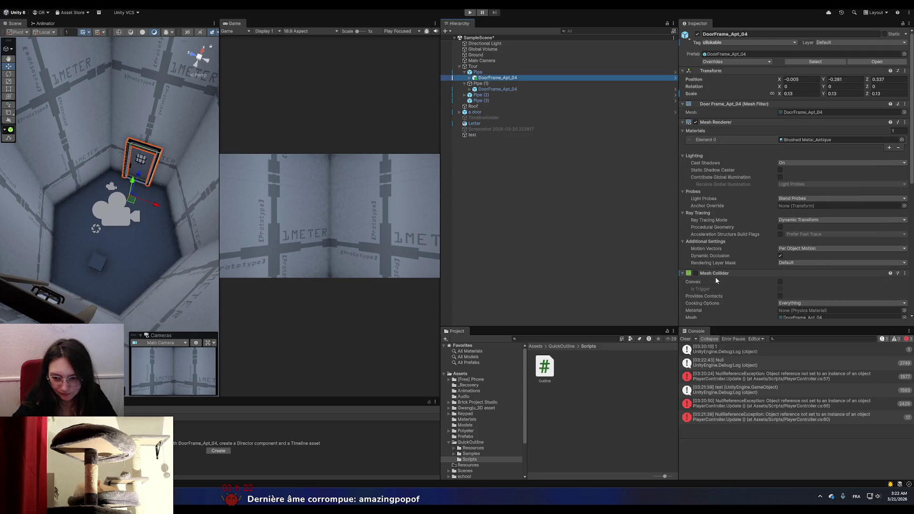
scroll(717, 281, down, 3)
scroll(717, 280, down, 5)
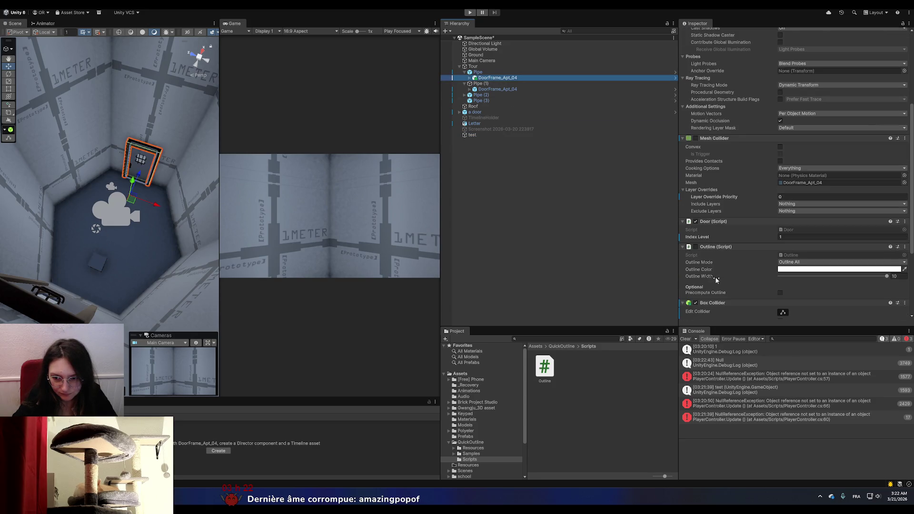
click(783, 236)
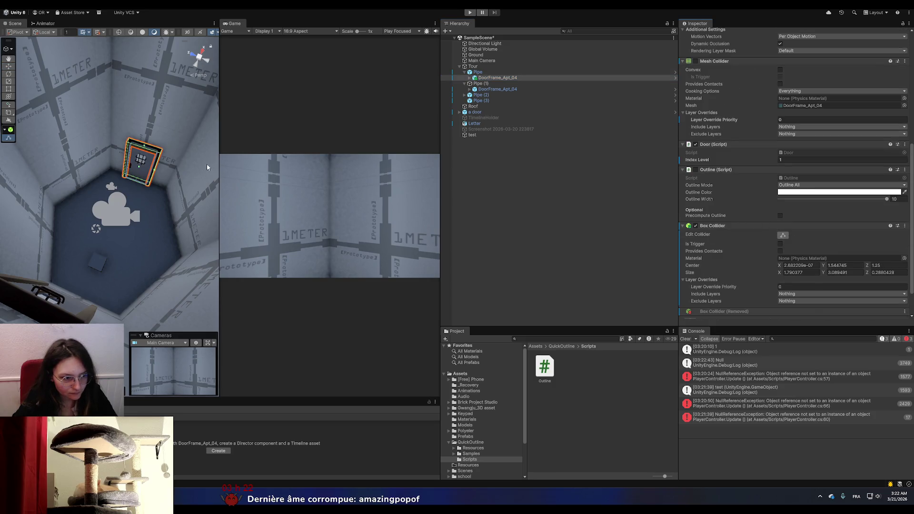
drag(140, 169, 146, 149)
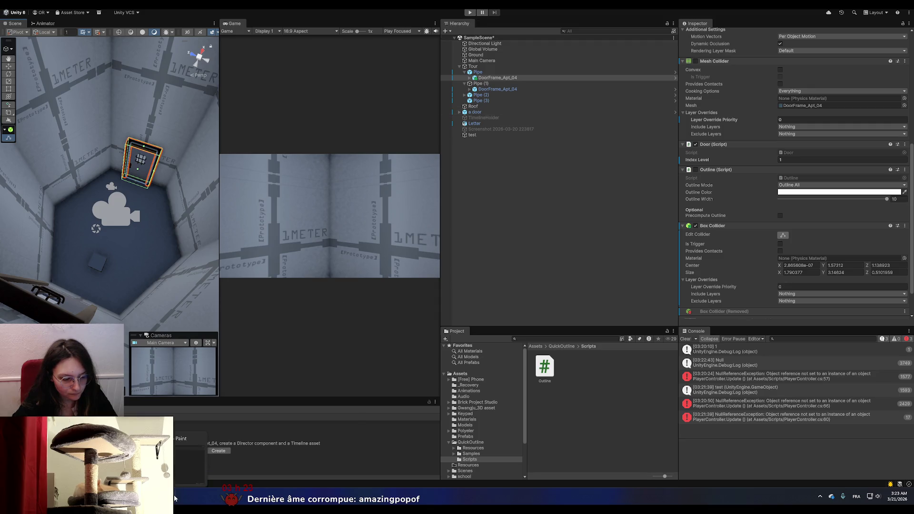
- Inspect the go variable on line 46 and Outline reference on line 66 in Controller.cs
key(alt+Tab)
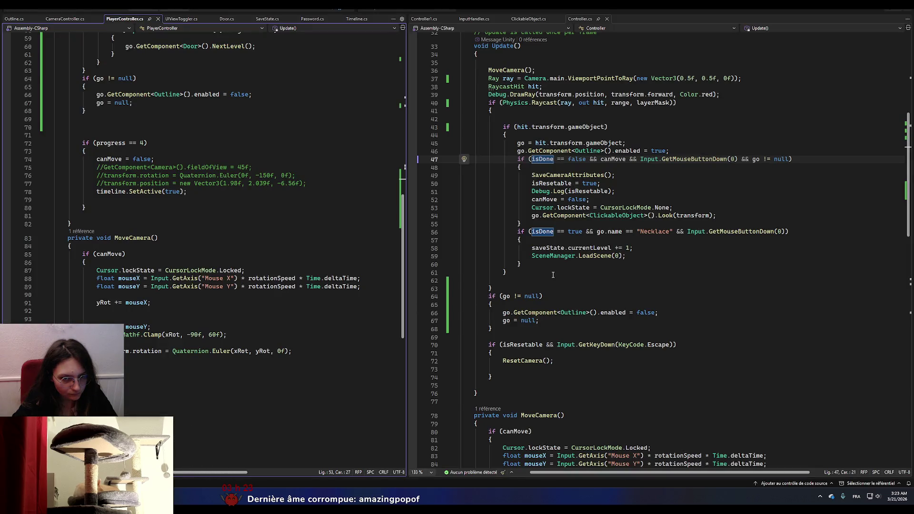
click(521, 151)
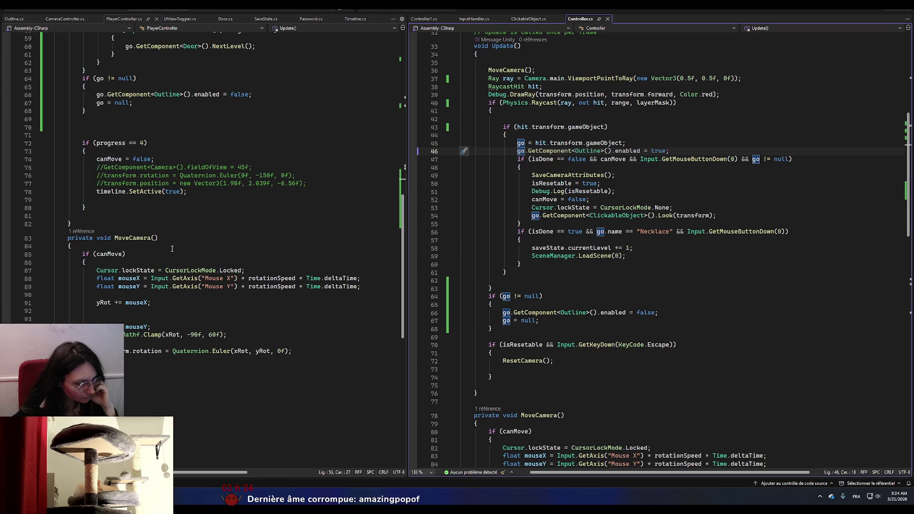
click(564, 312)
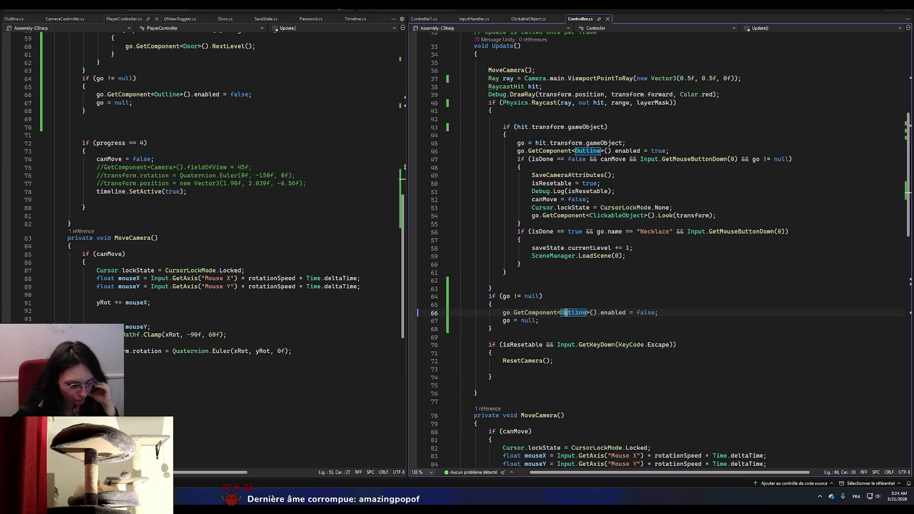
click(189, 495)
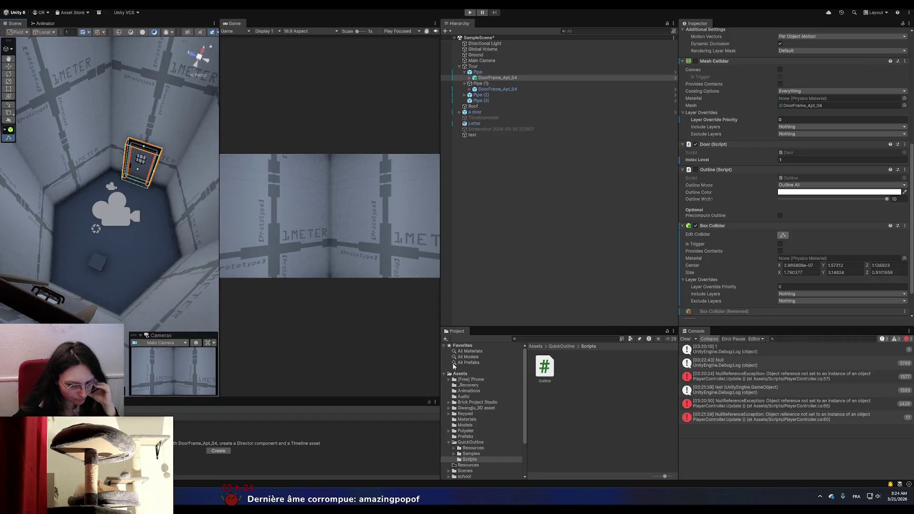
- Show the top-level Assets folder contents, then go back to Visual Studio
click(467, 375)
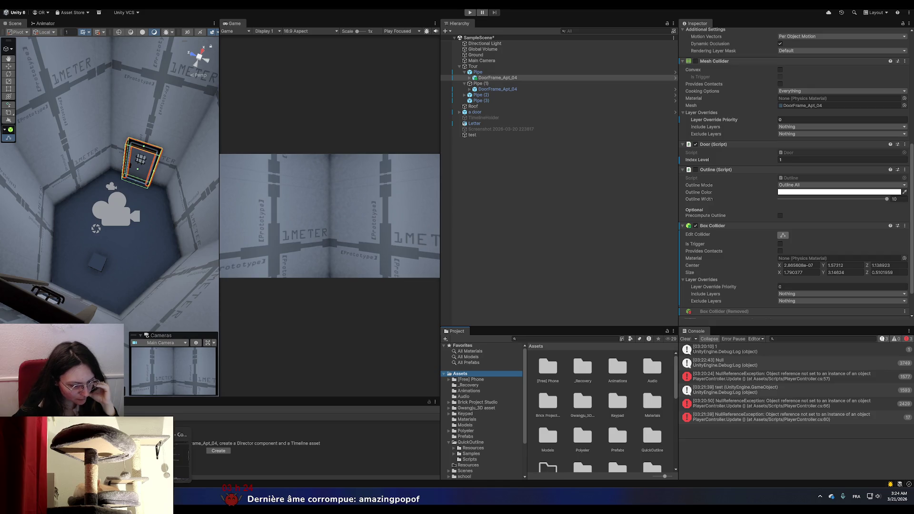
key(alt+Tab)
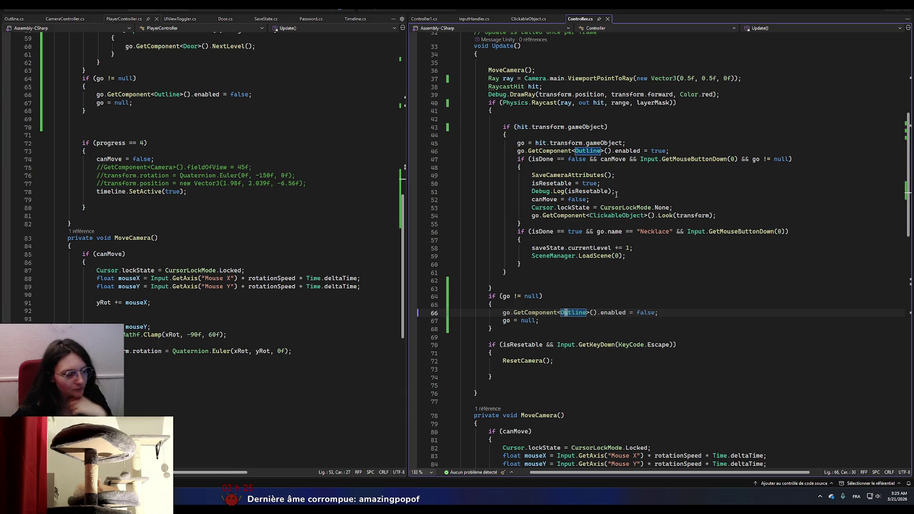
- Comment out lines 64–68, the go != null outline-reset block, in PlayerController.cs
scroll(143, 181, up, 7)
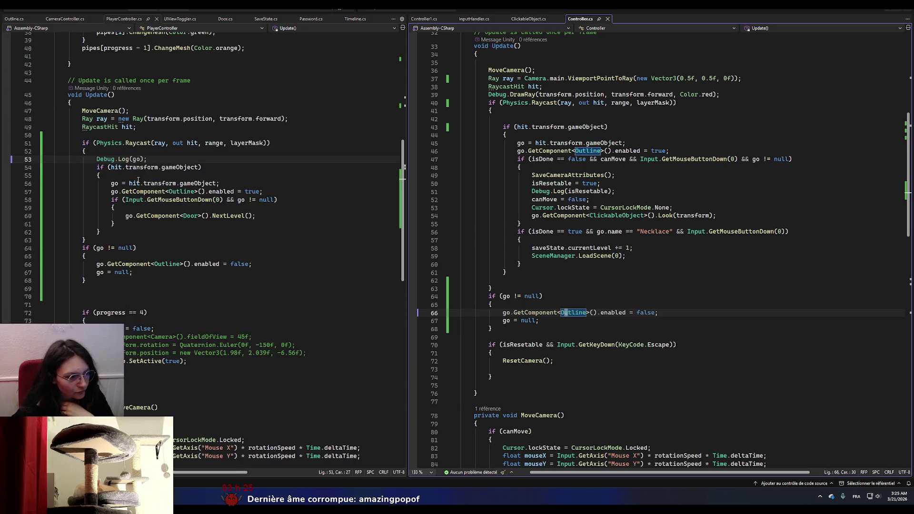
click(83, 256)
drag(81, 247, 99, 282)
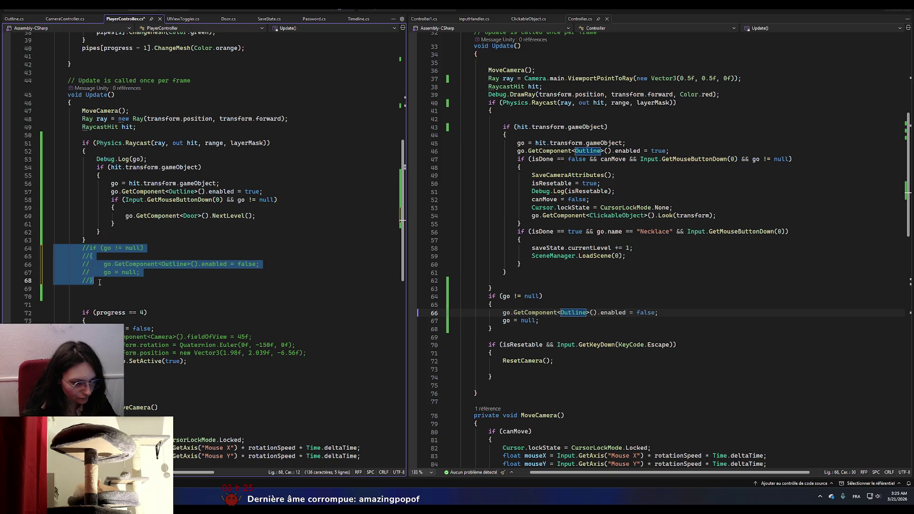
key(alt+Tab)
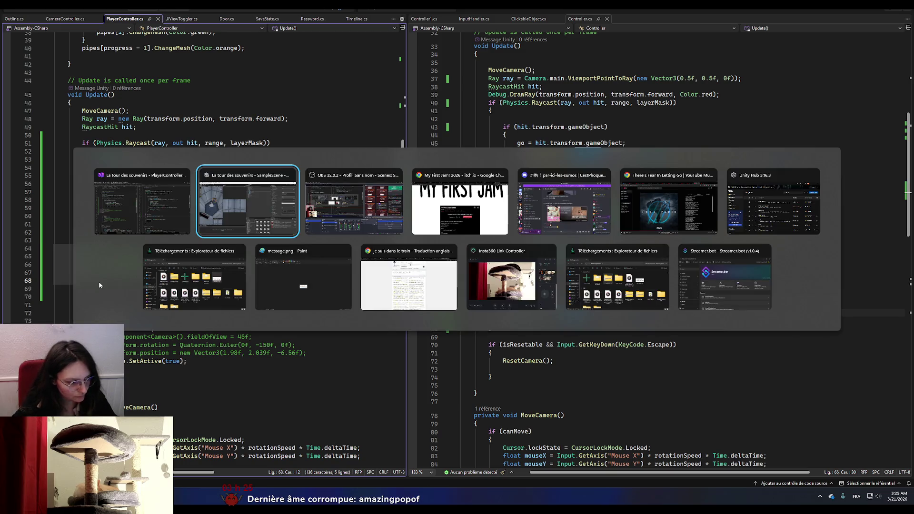
key(Escape)
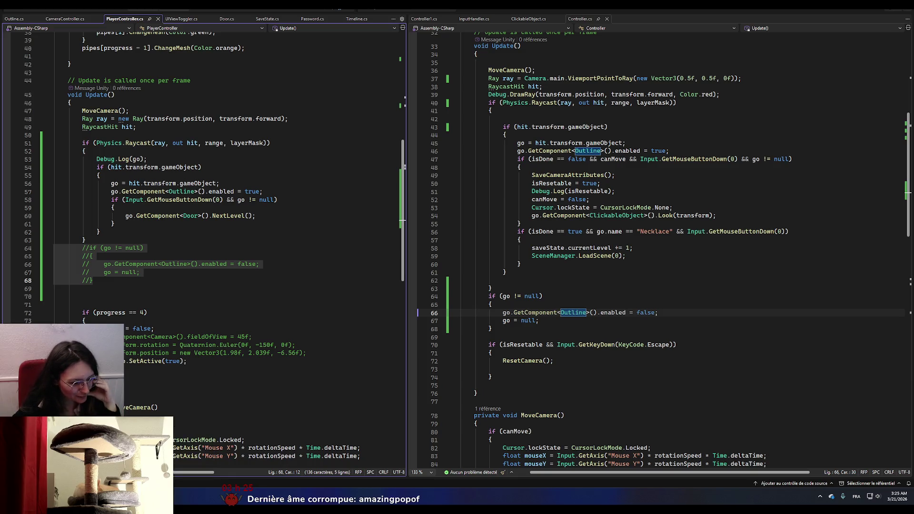
key(alt+Tab)
key(alt+Tab)
key(alt+Tab)
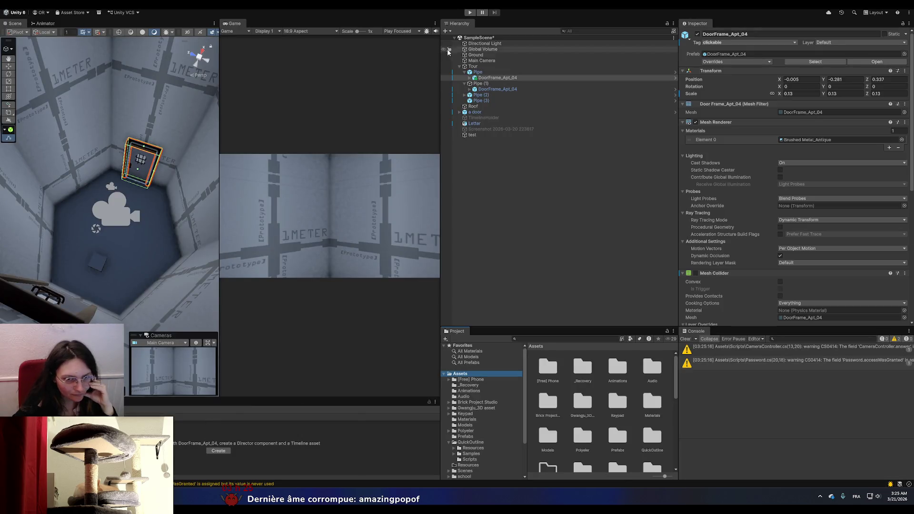
- Playtest the scene, selecting the Pipe room object and looking toward the door, then stop
click(470, 13)
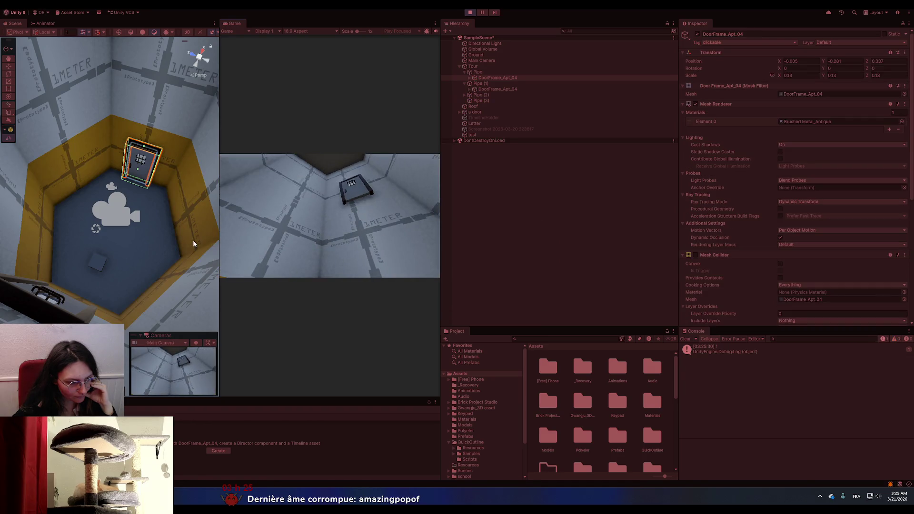
click(180, 248)
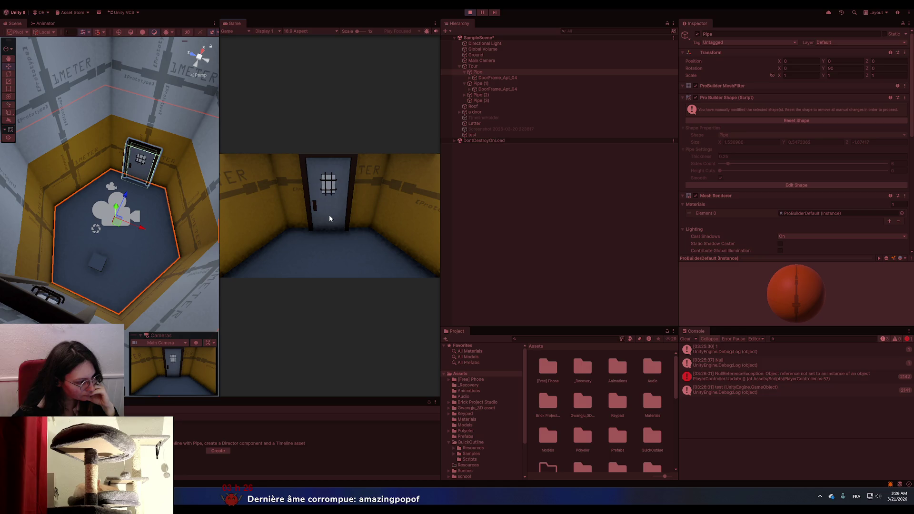
mouse_move(303, 218)
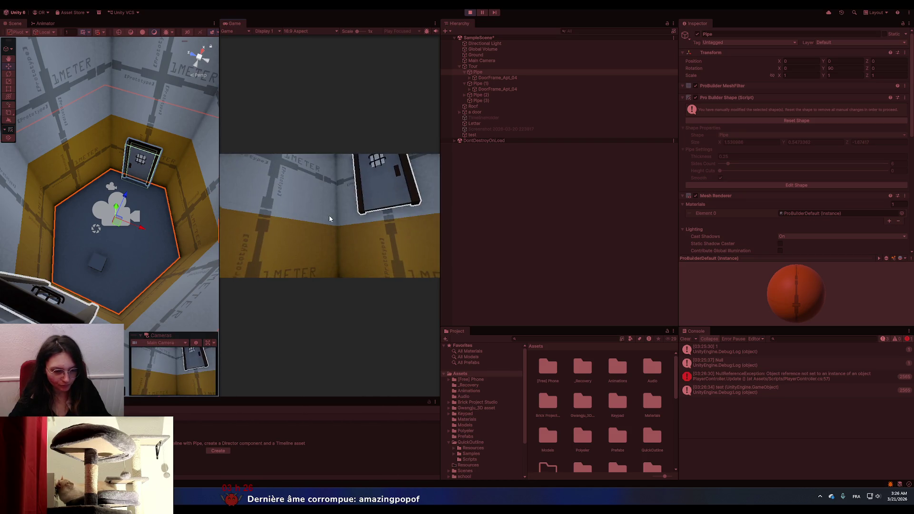
key(ctrl+p)
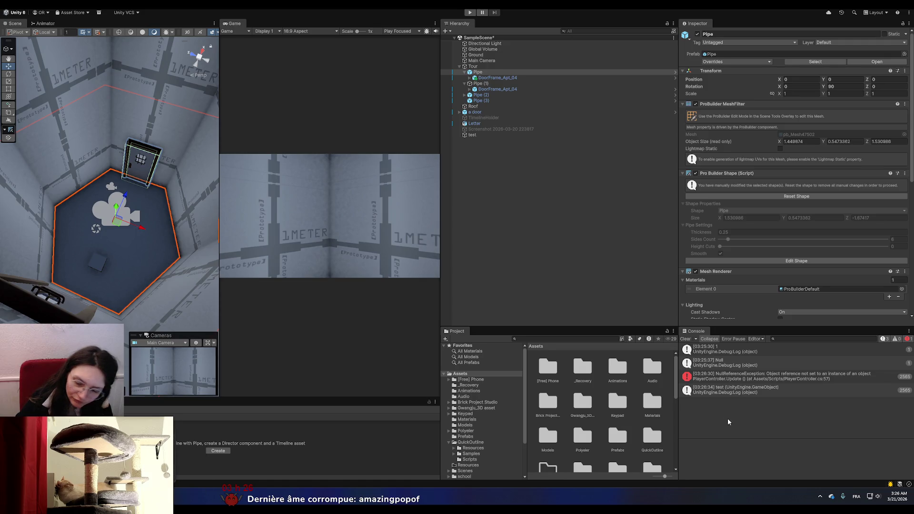
- Jump to PlayerController.cs line 57 from the error, rerun a playtest, then select DoorFrame_Apt_04
double_click(760, 379)
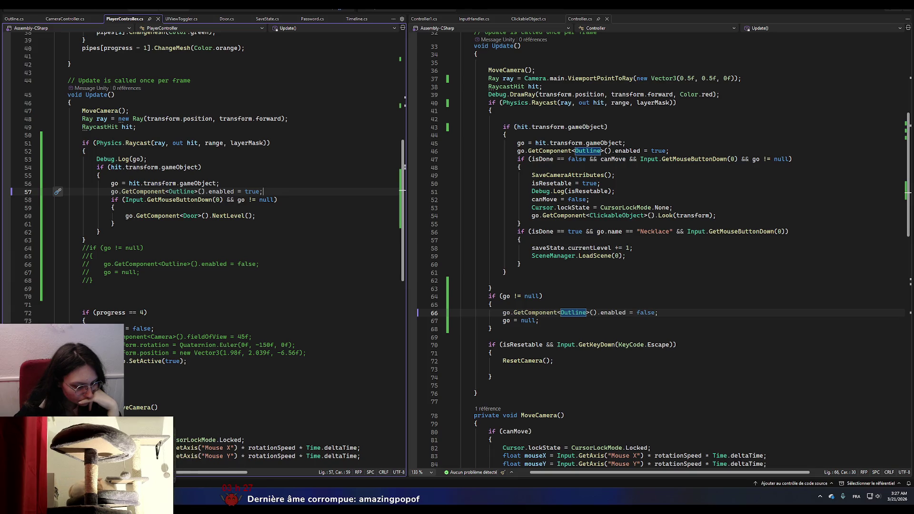
key(alt+Tab)
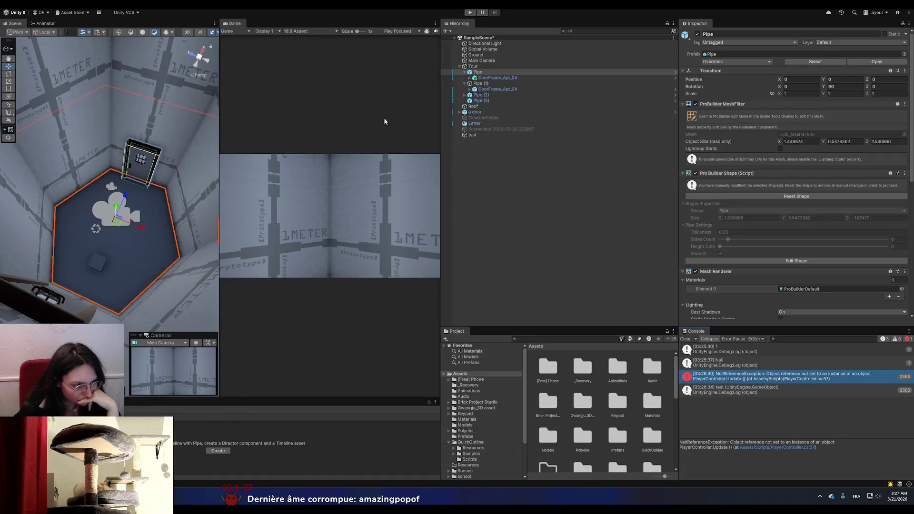
click(470, 13)
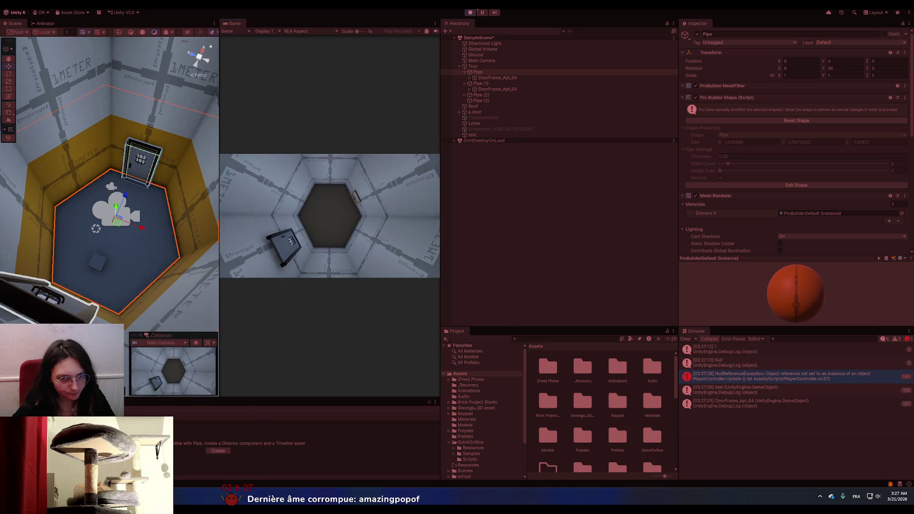
click(470, 12)
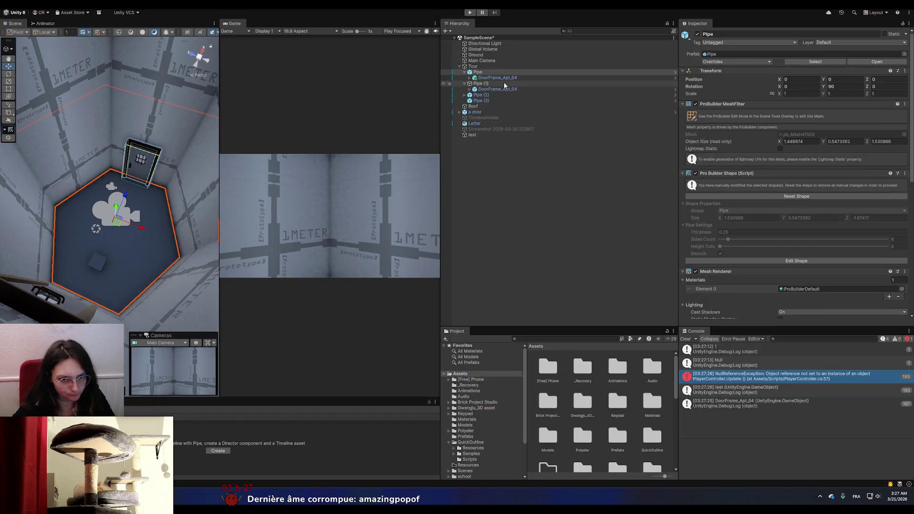
click(500, 78)
- Set DoorFrame_Apt_04 and its children to layer 6: Portes, then start a playtest
scroll(702, 260, down, 10)
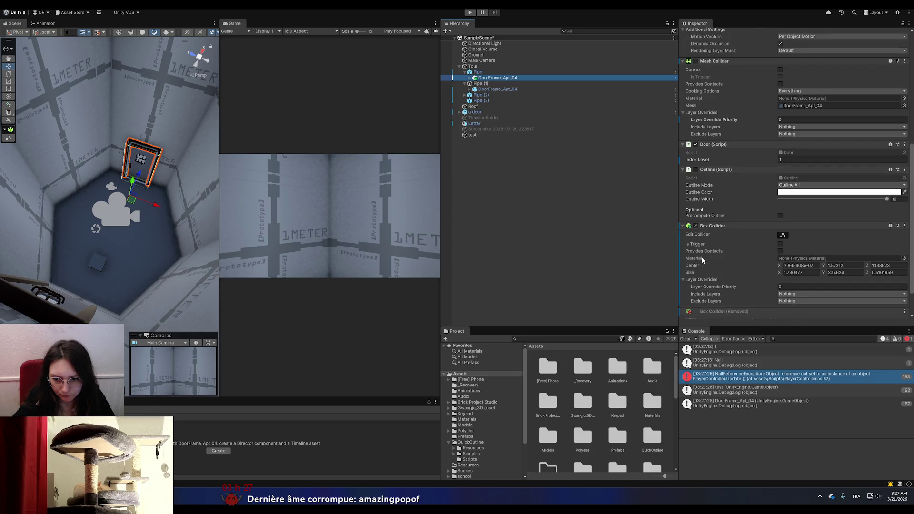
scroll(702, 259, down, 2)
scroll(702, 259, up, 5)
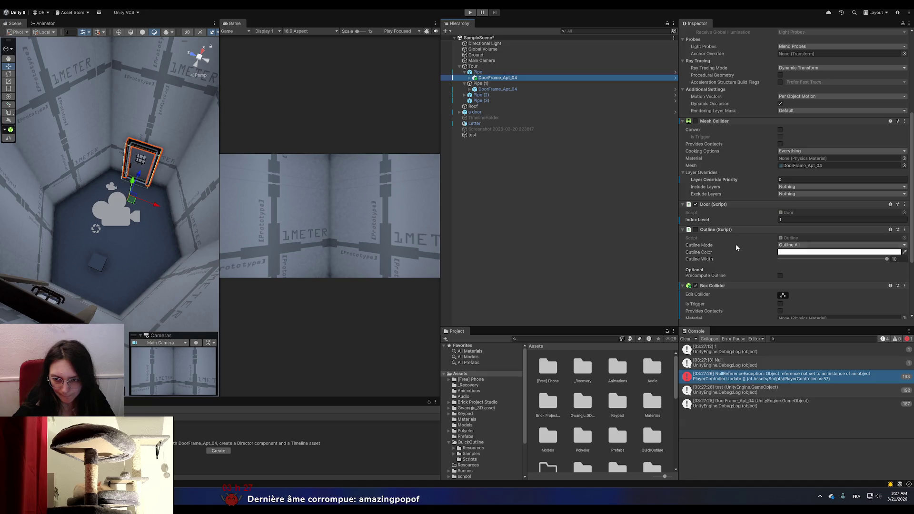
scroll(736, 247, up, 5)
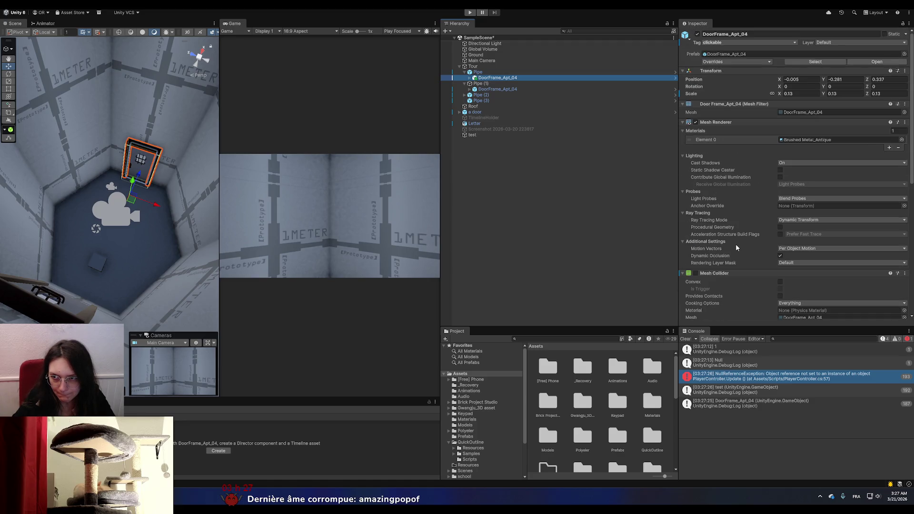
click(852, 42)
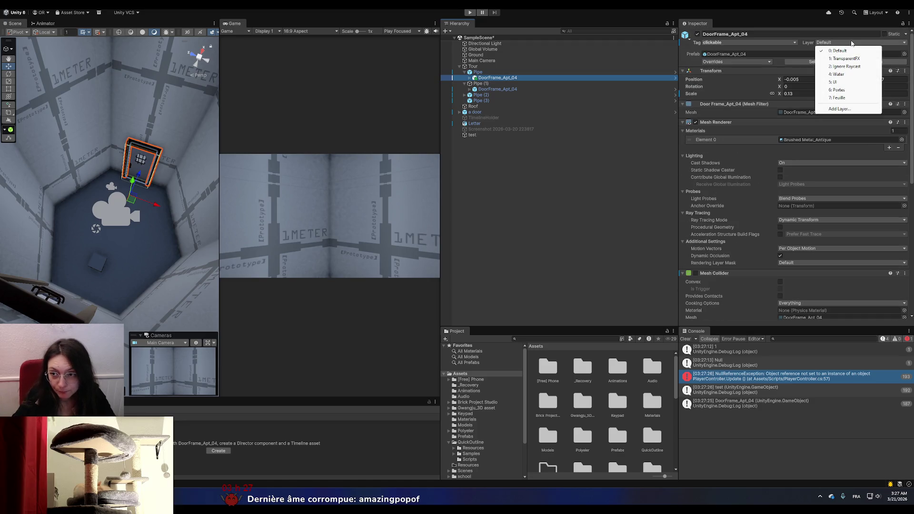
click(835, 91)
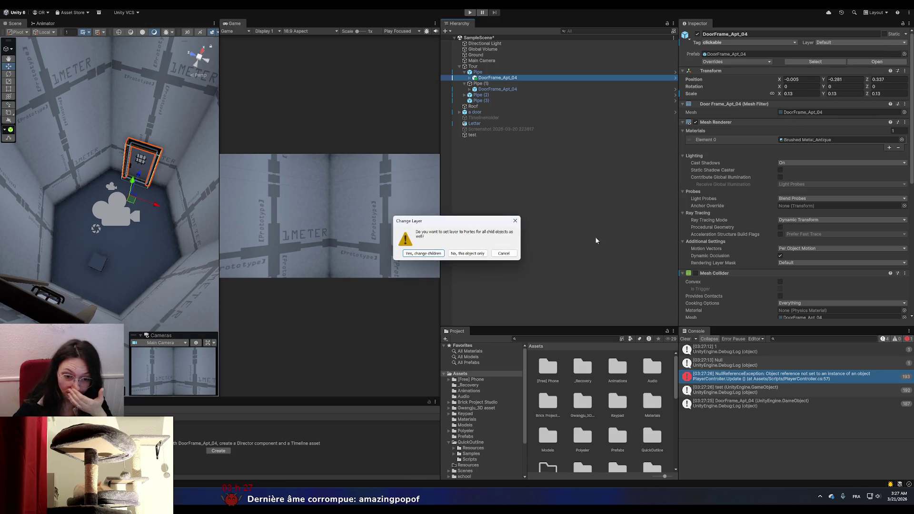
click(420, 257)
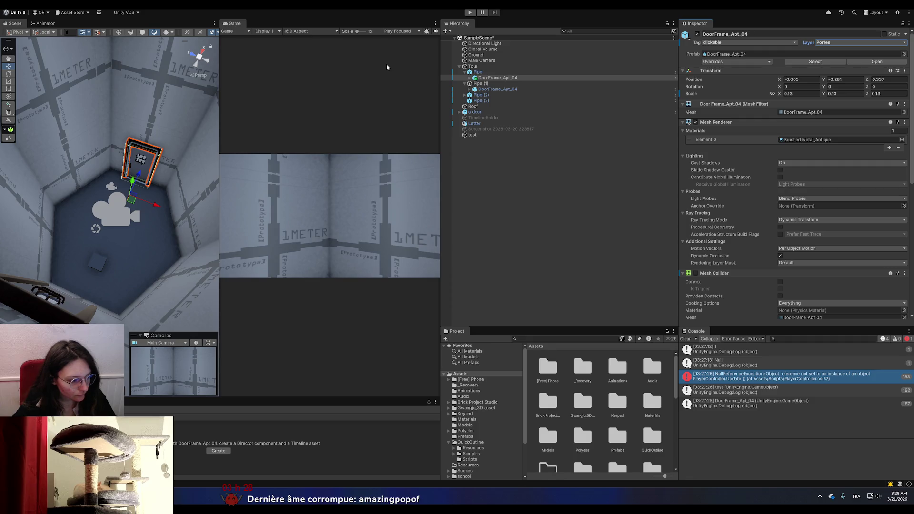
click(470, 13)
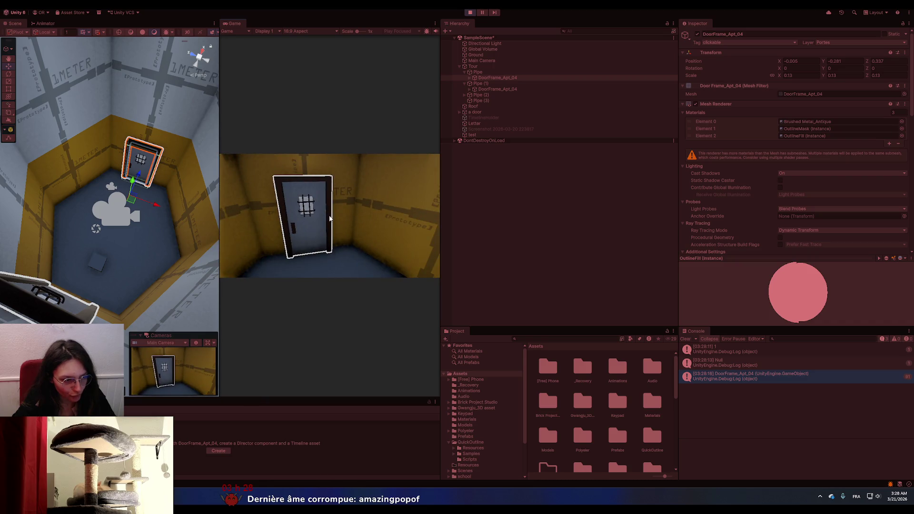
- Stop the door-outline playtest and switch to Visual Studio
click(470, 12)
key(alt+Tab)
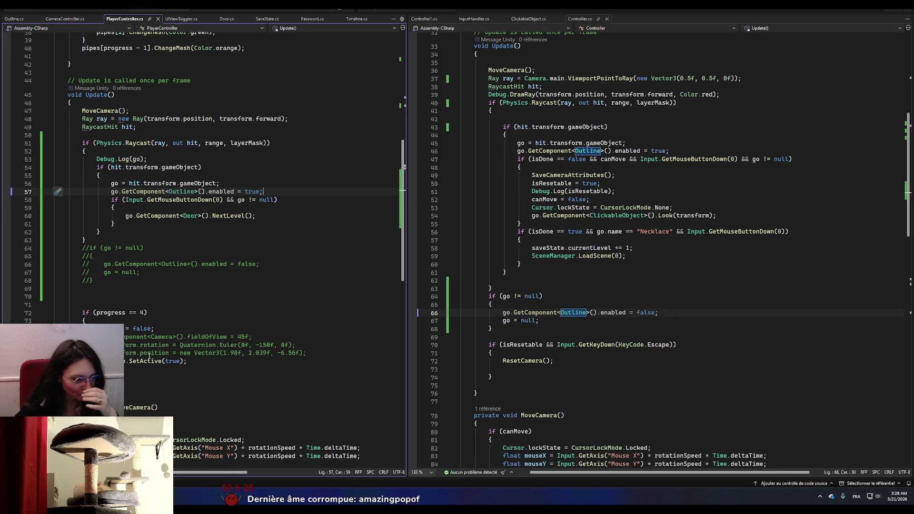
- Uncomment lines 64–68 that disable the outline and clear go, then save PlayerController.cs
drag(99, 286, 79, 248)
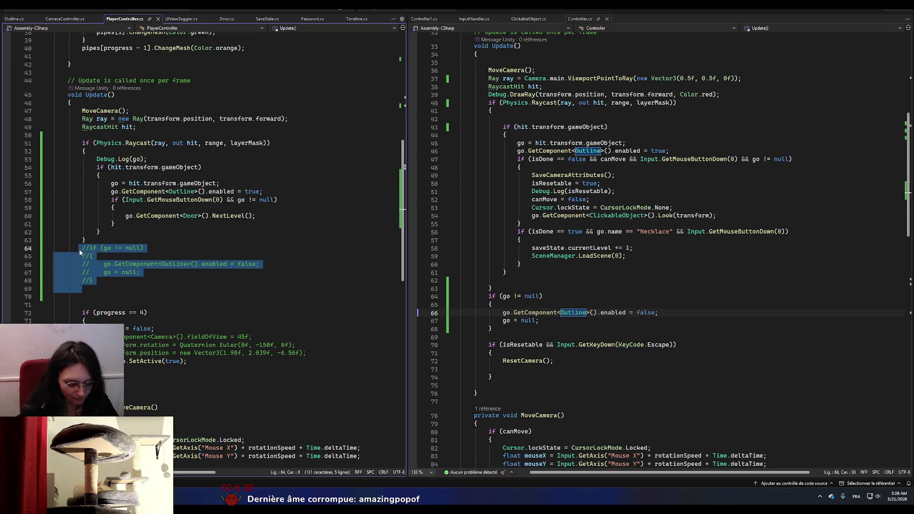
key(ctrl+k)
key(ctrl+u)
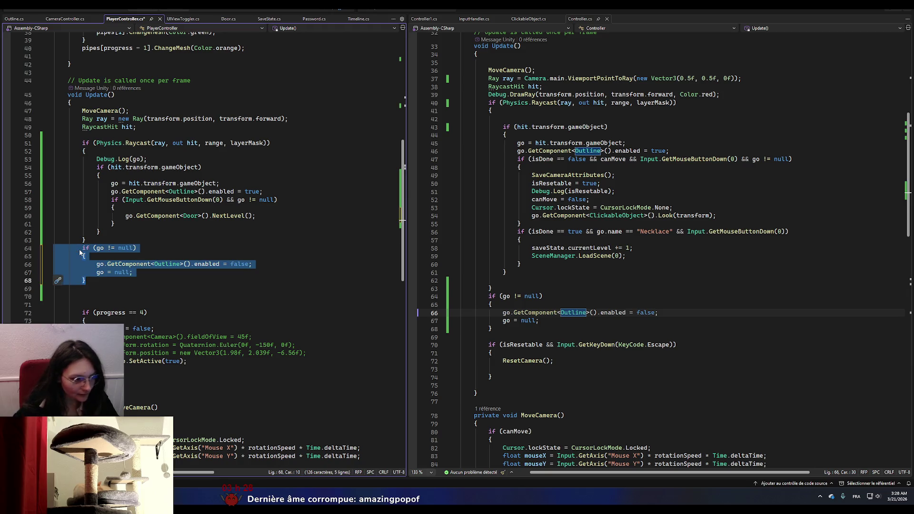
click(269, 275)
key(ctrl+s)
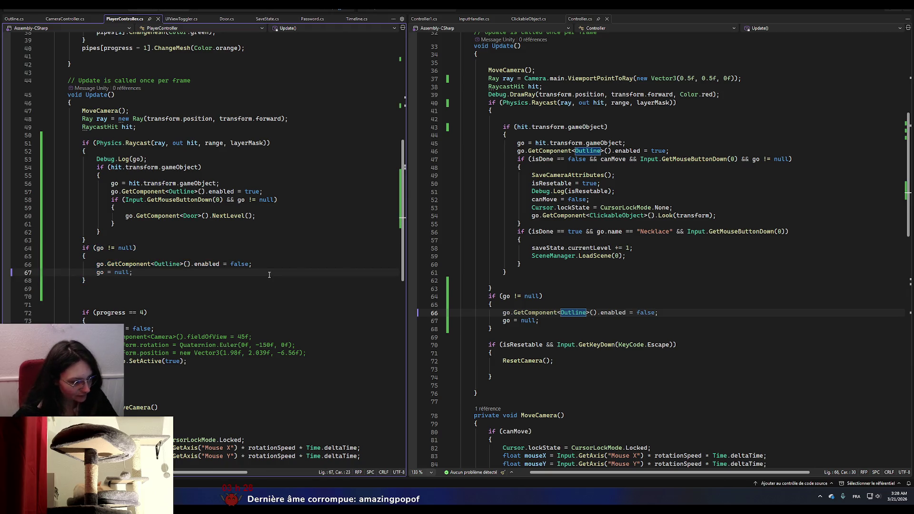
- Return to Unity and start a playtest of the outline fix
key(alt+Tab)
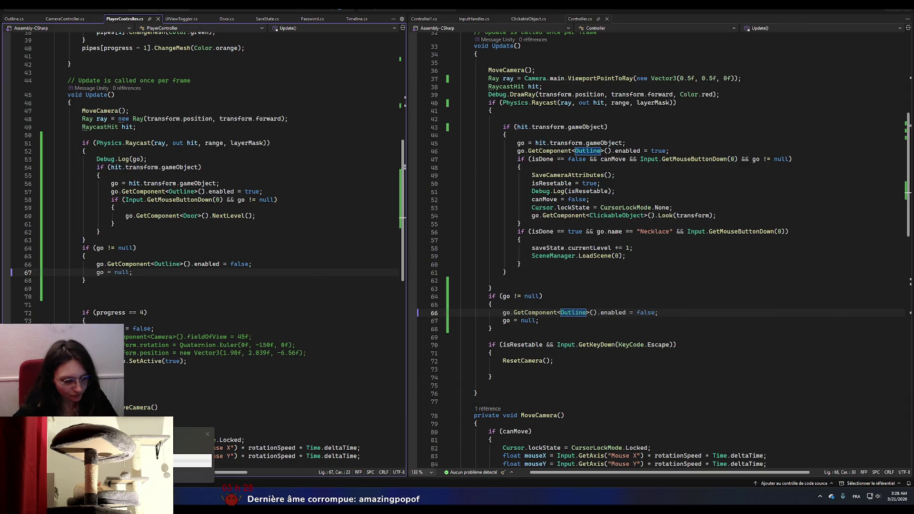
key(alt+Tab)
key(alt+Tab)
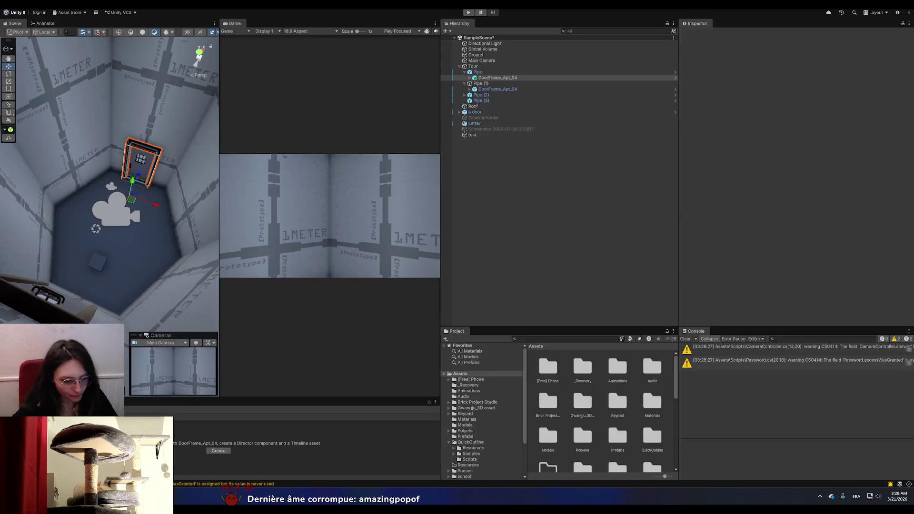
key(alt+Tab)
click(468, 13)
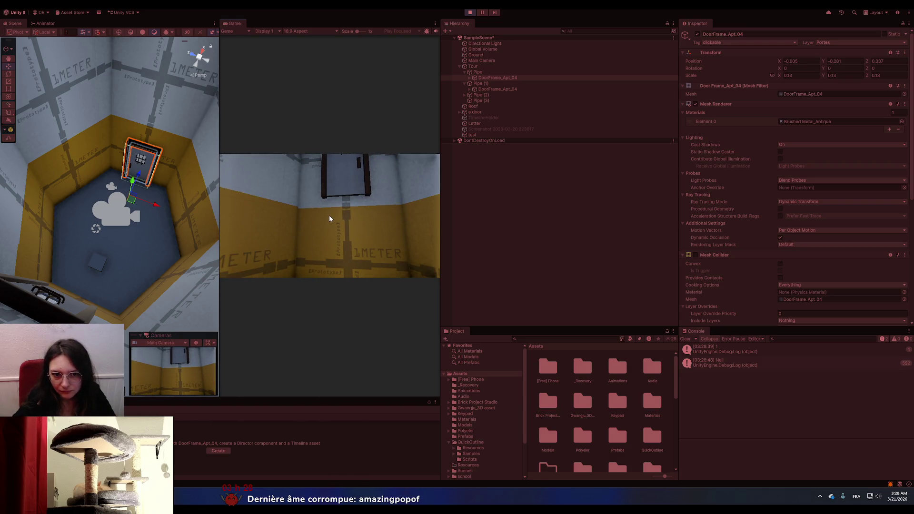
- Select Pipe (1) in the Hierarchy during the playtest, then return to Visual Studio
click(496, 91)
click(502, 83)
key(alt+Tab)
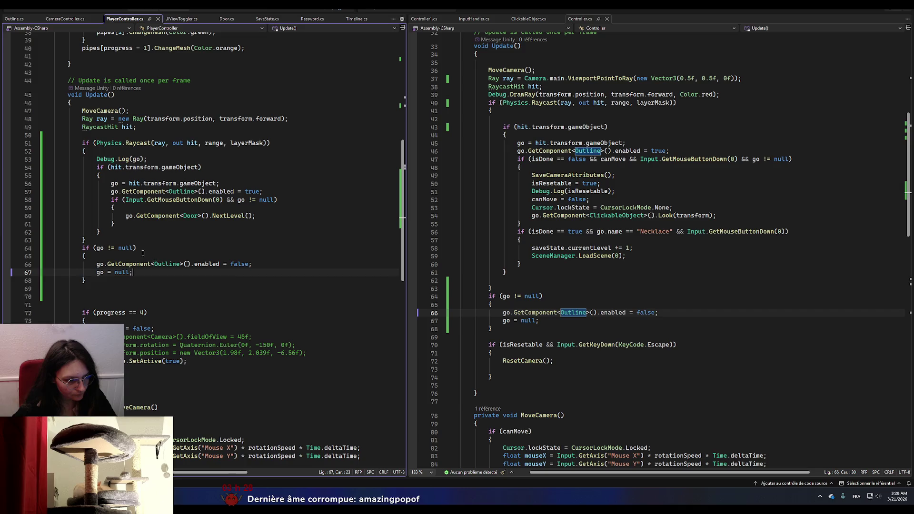
- Check line 66 of PlayerController.cs, stop the Unity playtest, then open Controller.cs tab options
click(93, 263)
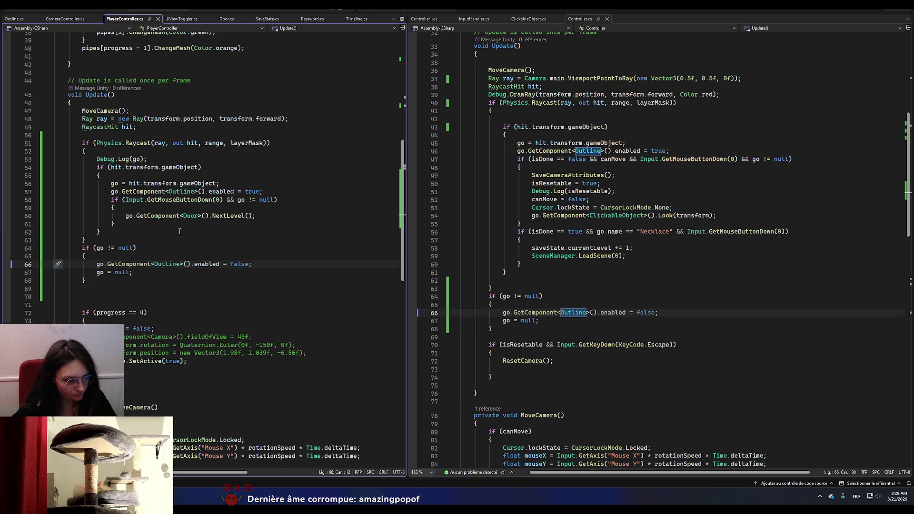
key(alt+Tab)
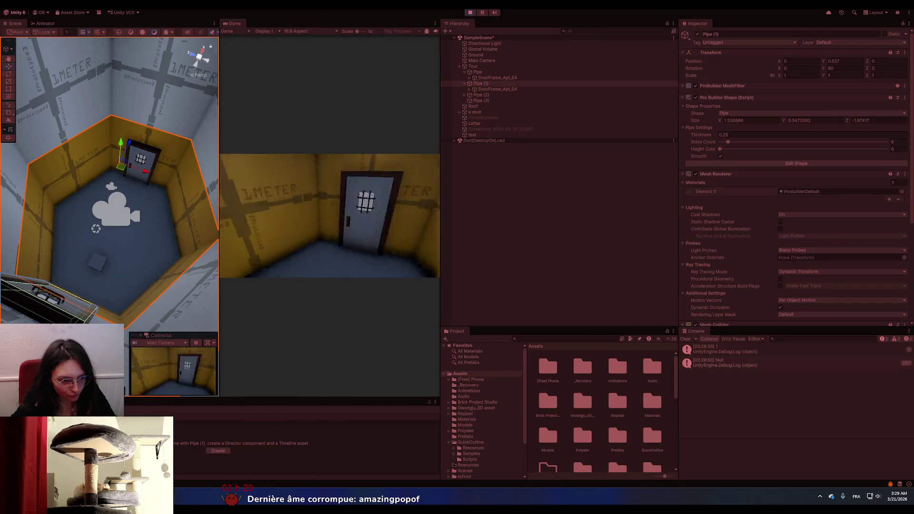
click(471, 13)
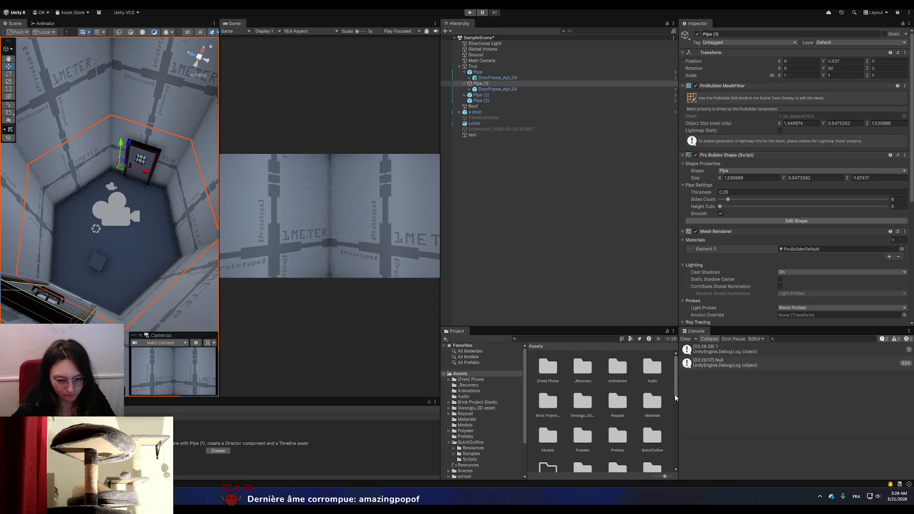
key(alt+Tab)
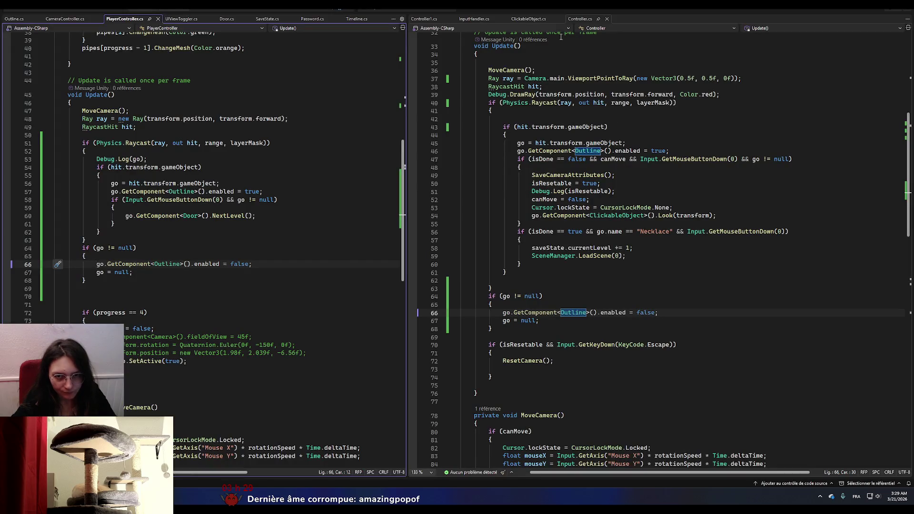
right_click(579, 19)
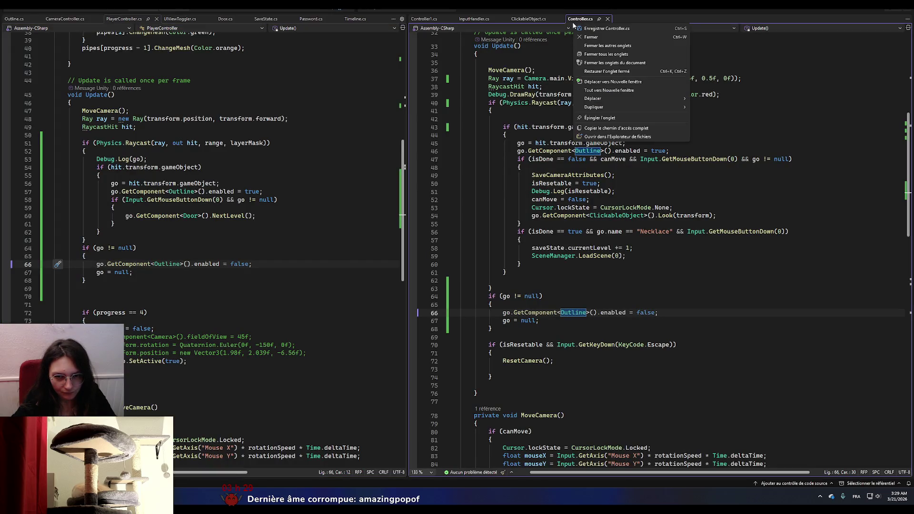
key(alt+Tab)
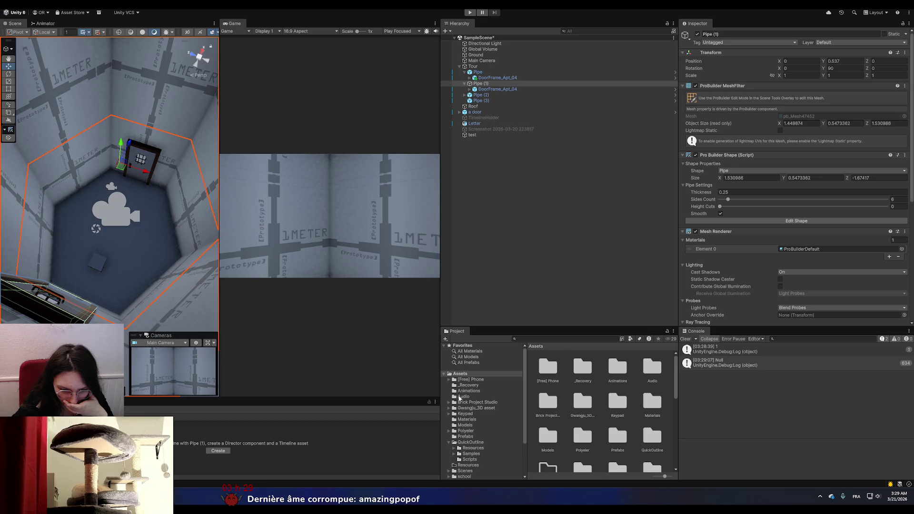
- Run Find References In Project on the Controller script, locating level1.unity
scroll(464, 419, down, 3)
click(469, 440)
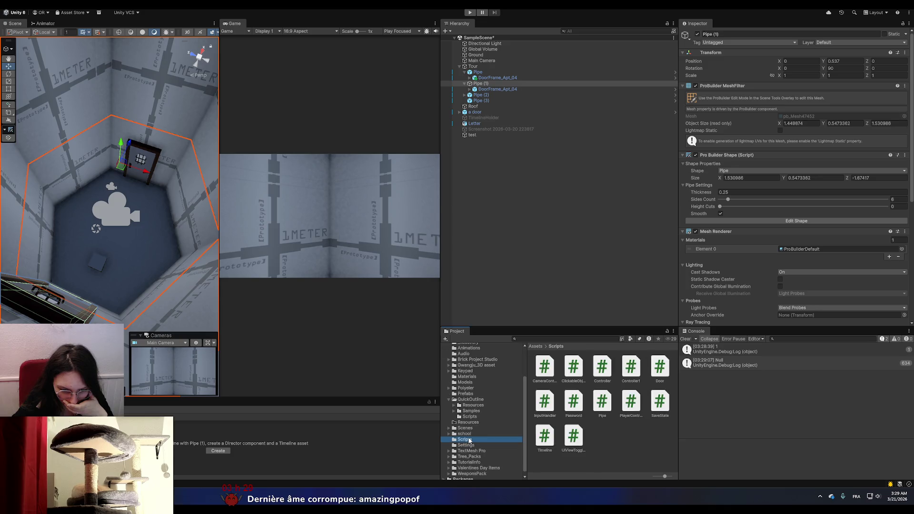
right_click(603, 375)
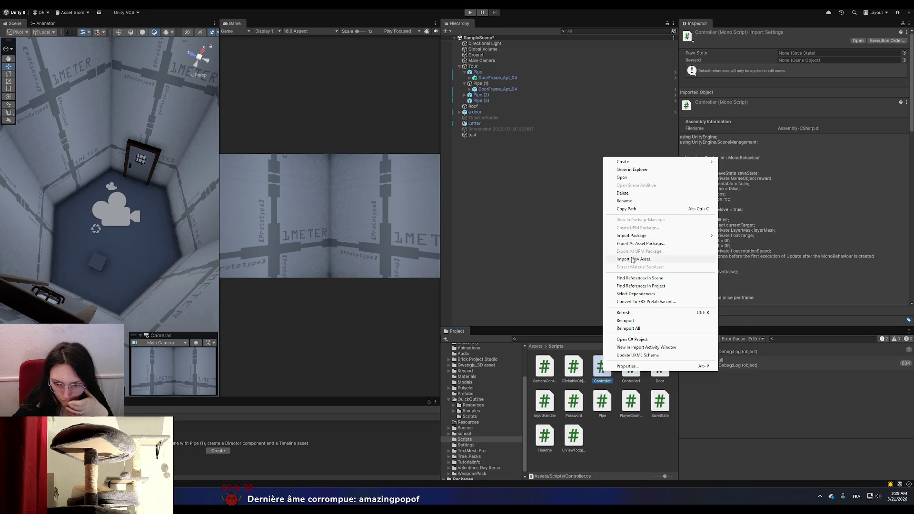
click(635, 287)
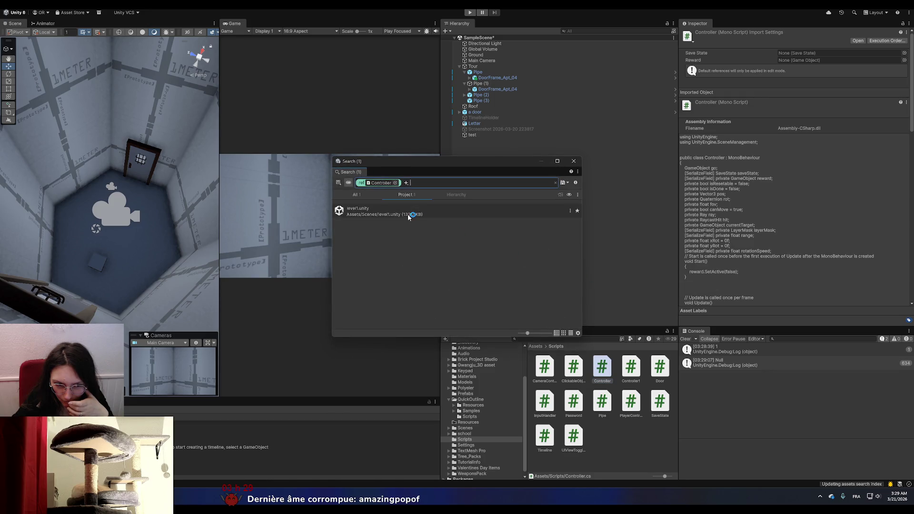
click(407, 214)
- Save SampleScene, open the level1 scene and playtest it
click(476, 38)
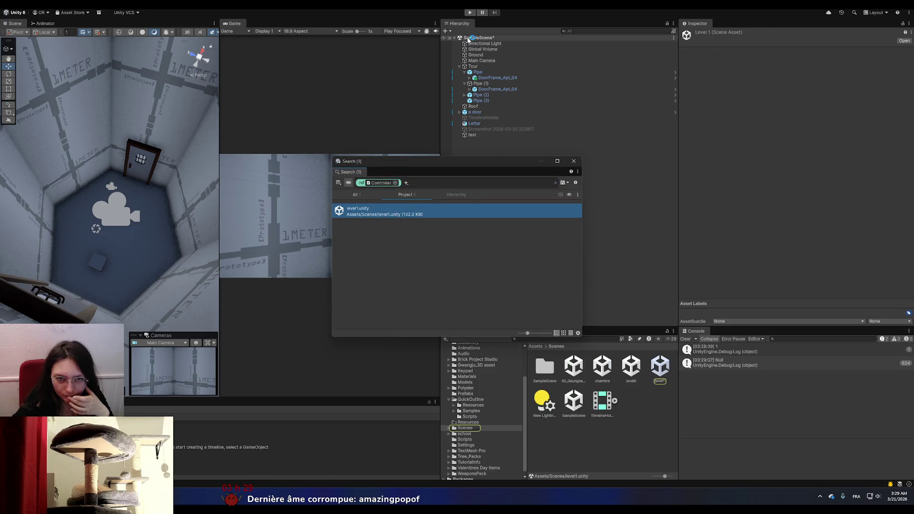
right_click(476, 38)
click(490, 53)
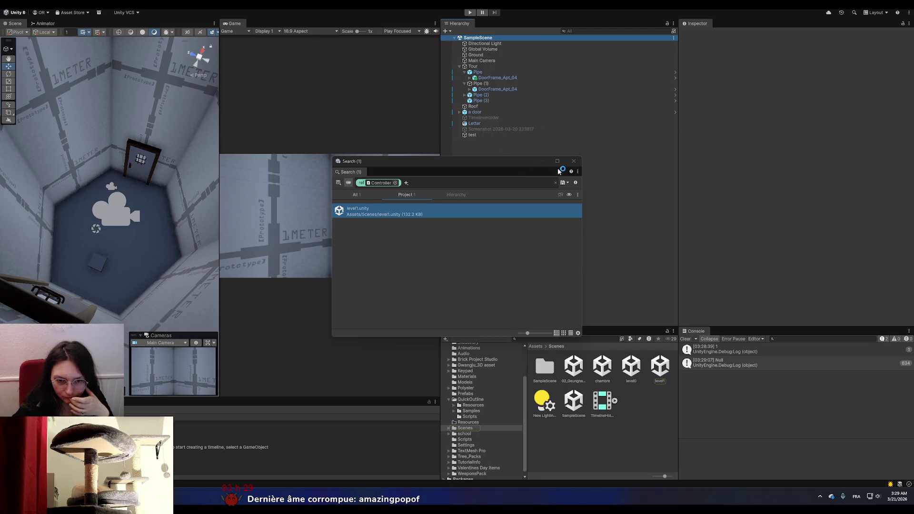
click(574, 161)
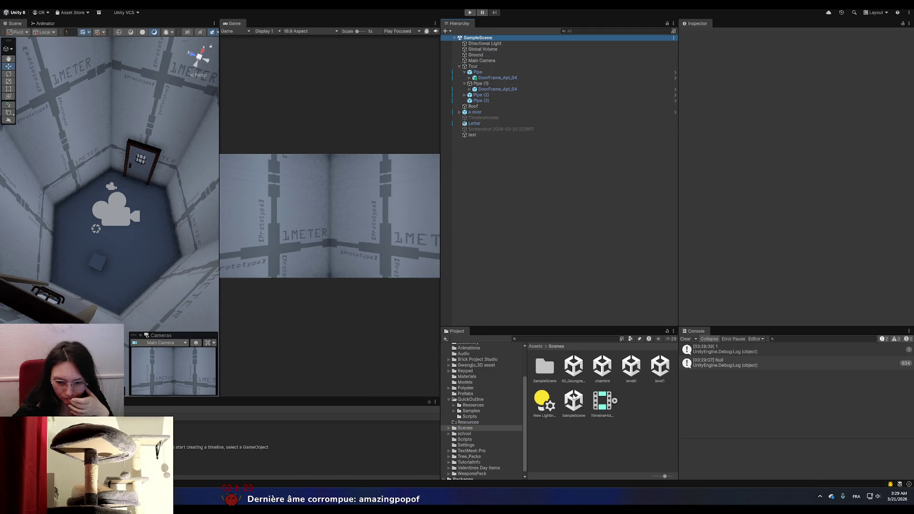
double_click(659, 365)
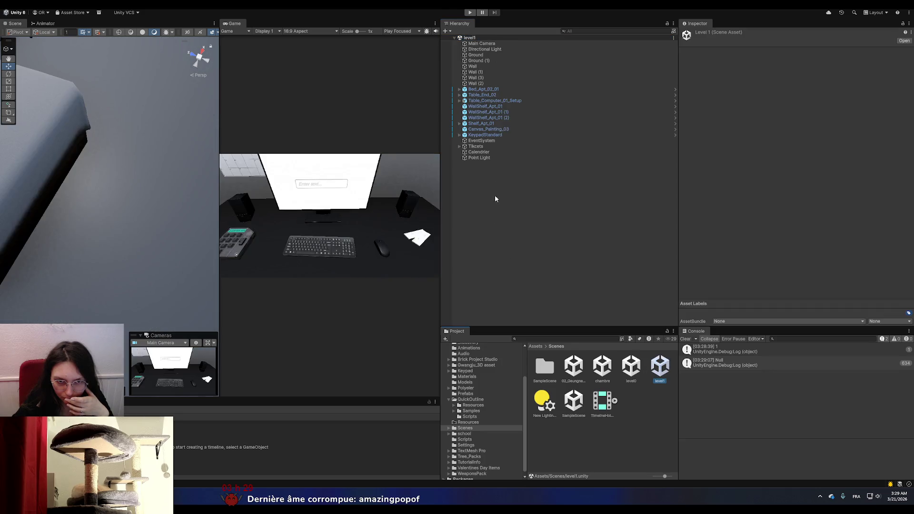
click(468, 13)
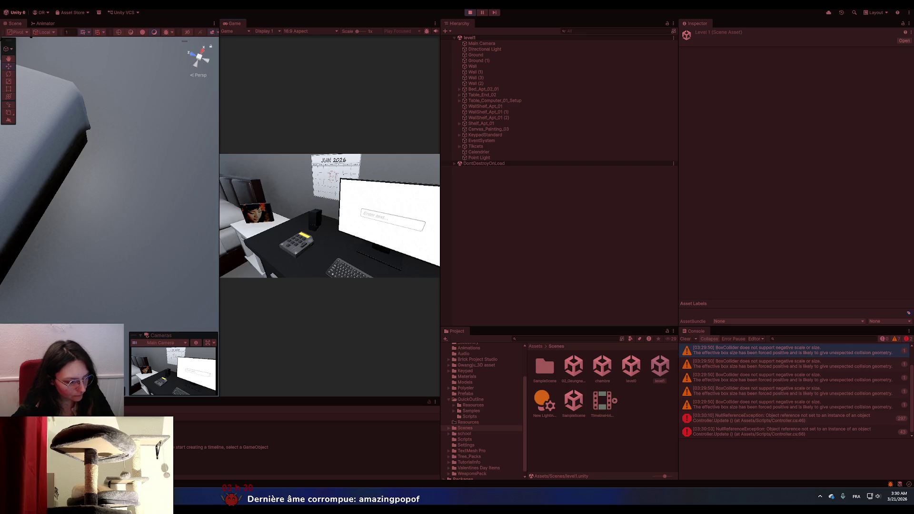
key(alt+Tab)
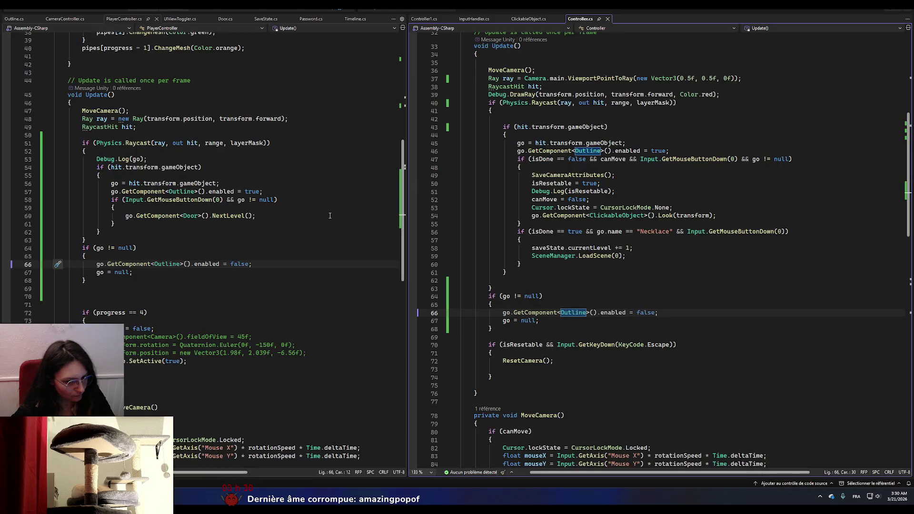
drag(496, 296, 472, 296)
double_click(491, 296)
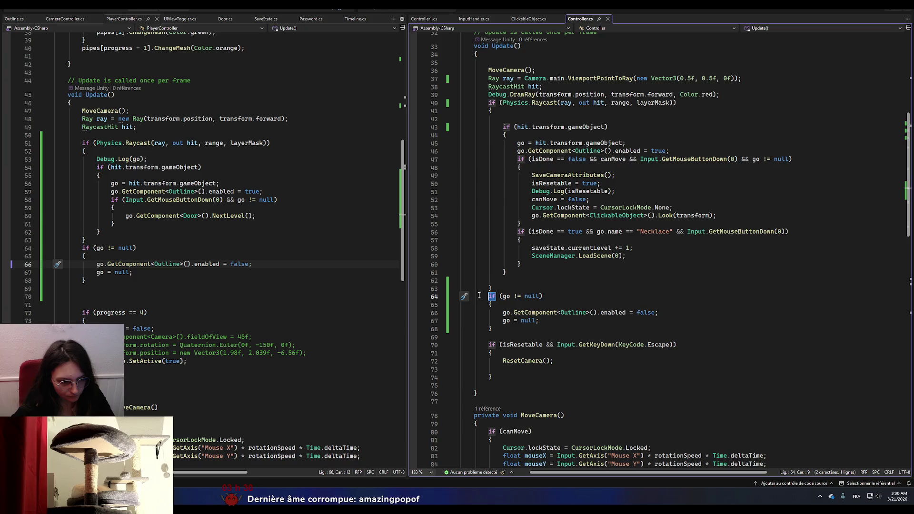
key(alt+Tab)
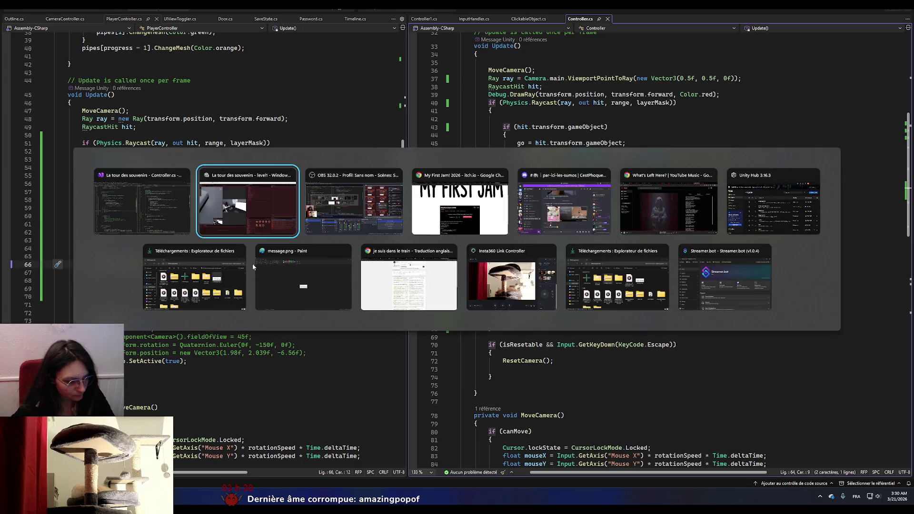
click(253, 267)
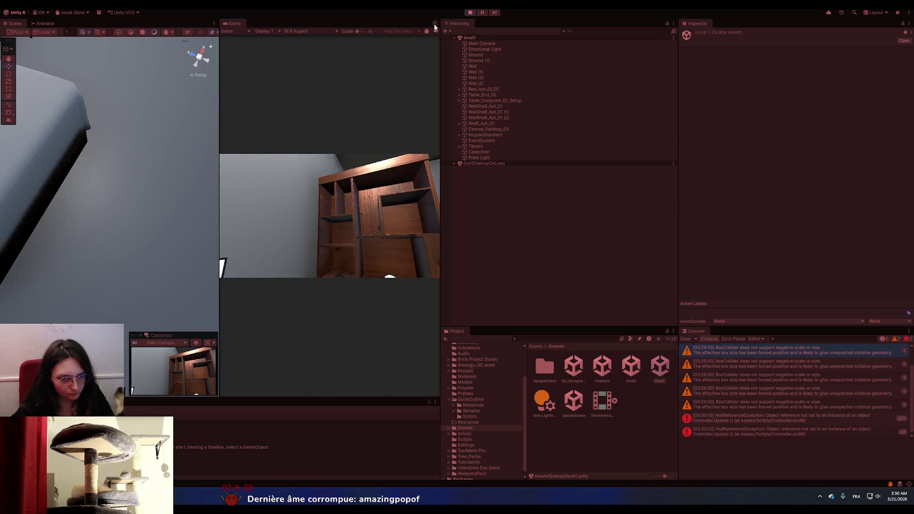
- Maximize the Game view, try the tickets, keypad and monitor close-ups, then stop play
click(435, 23)
click(448, 50)
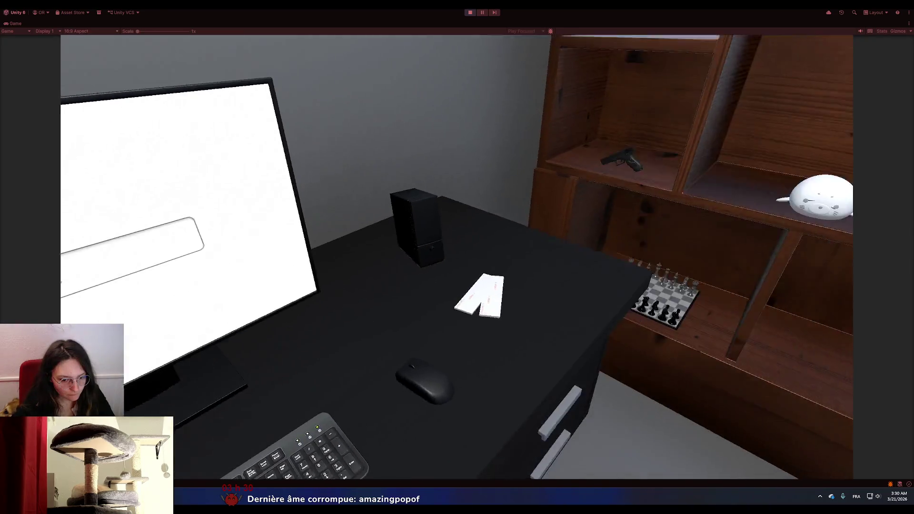
click(457, 260)
click(456, 260)
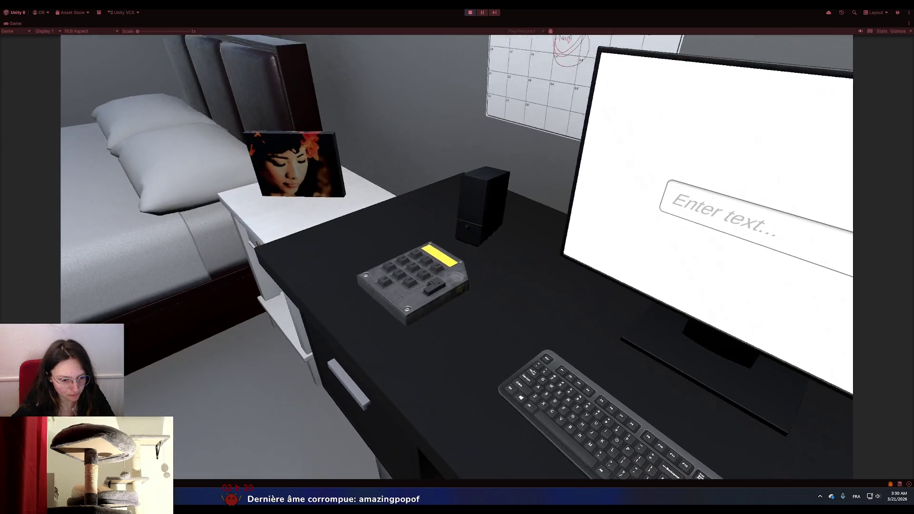
click(386, 282)
click(456, 257)
click(457, 260)
key(Escape)
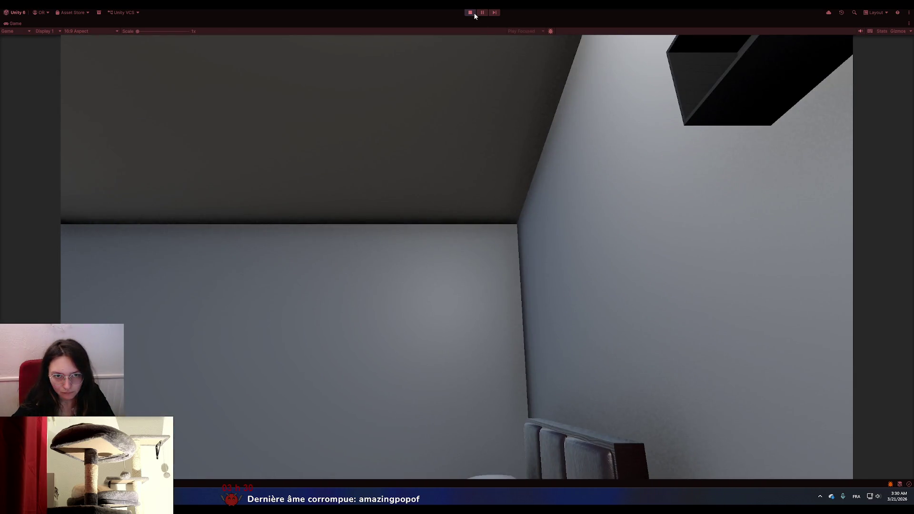
click(473, 13)
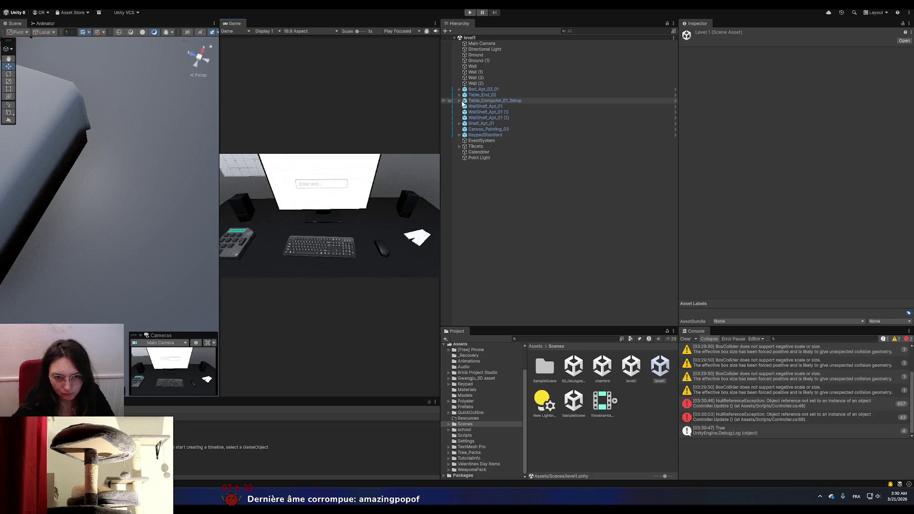
- Expand Table_Computer_01_Setup and inspect Monitor_Apt_01's Clickable Object and Outline components
click(459, 100)
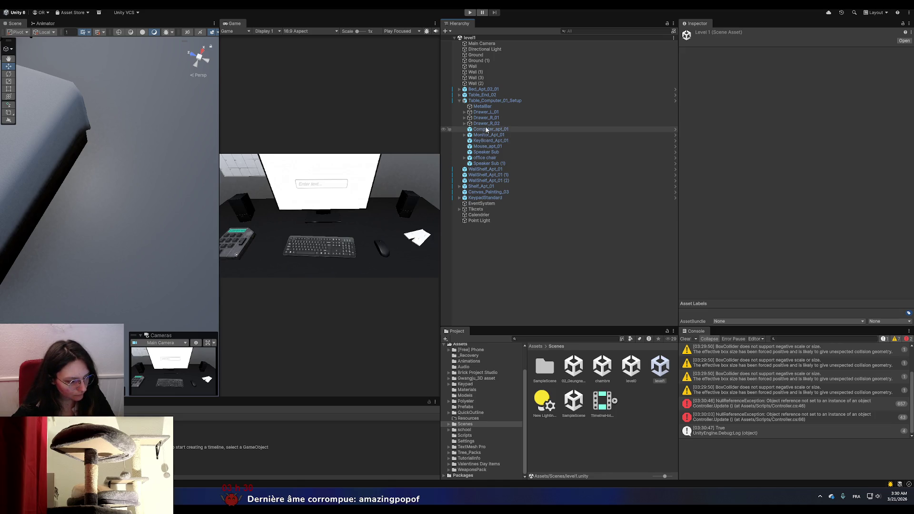
click(487, 130)
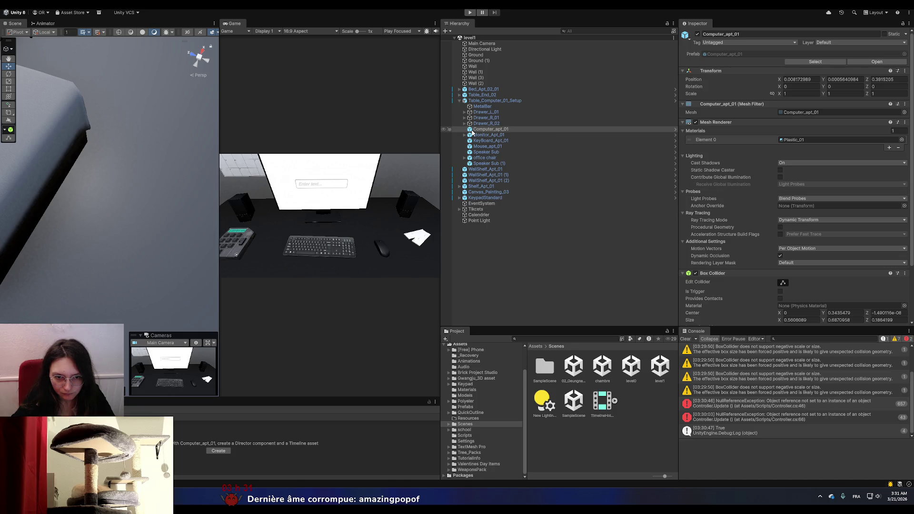
click(490, 135)
scroll(720, 205, down, 5)
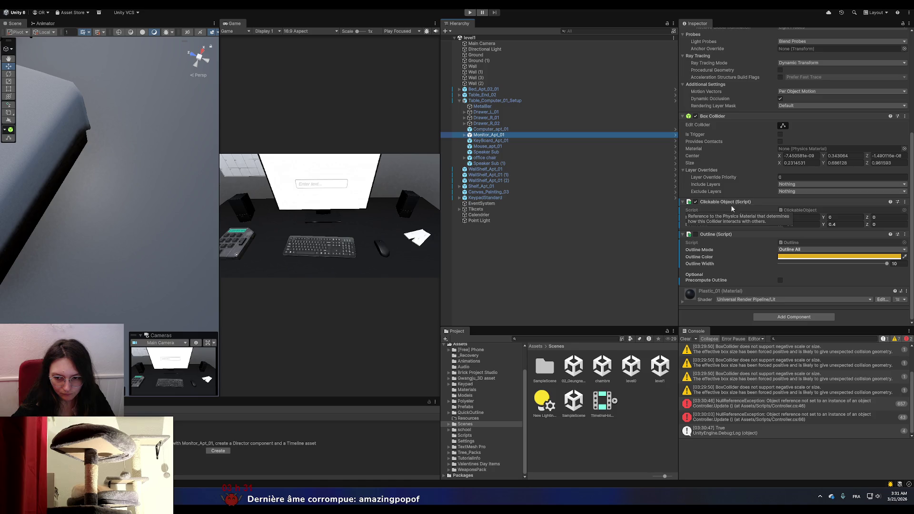
click(370, 153)
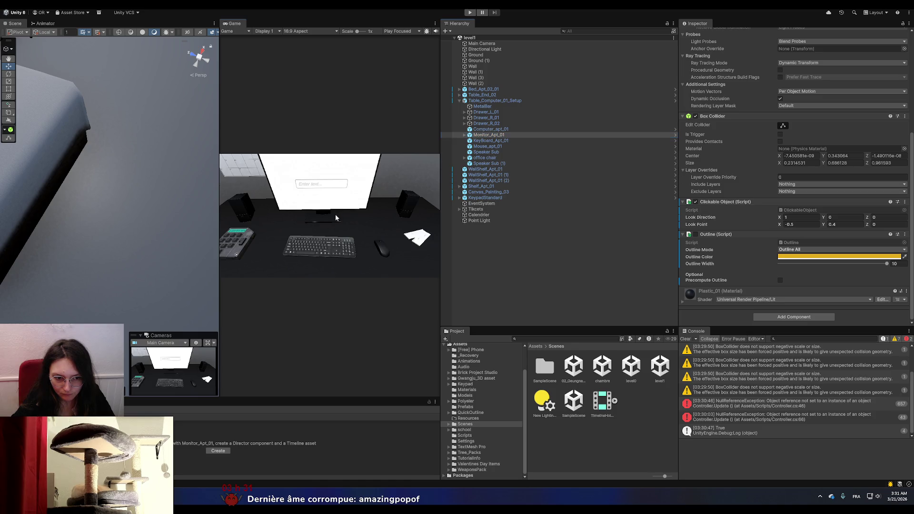
click(435, 23)
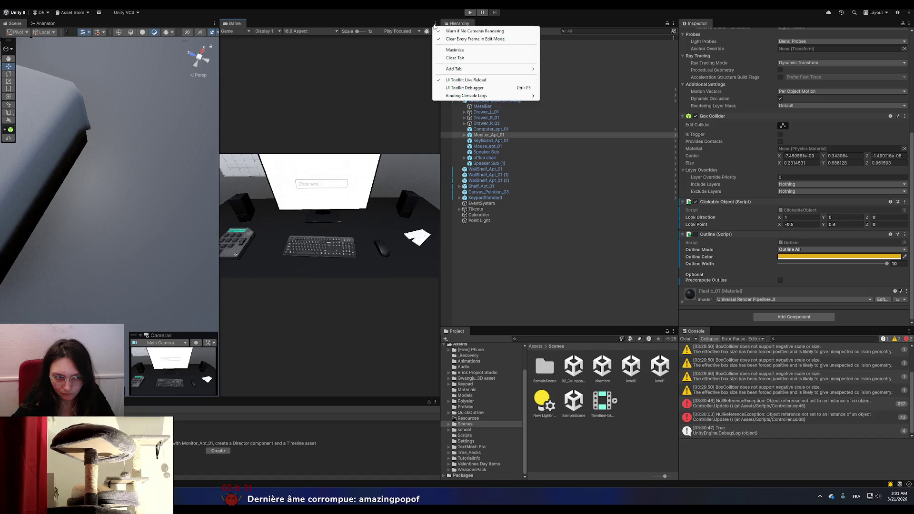
click(378, 142)
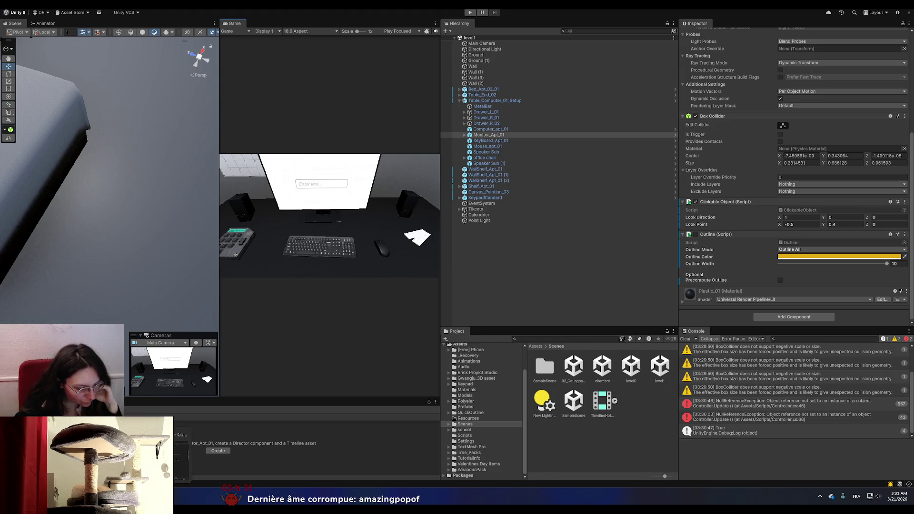
key(alt+Tab)
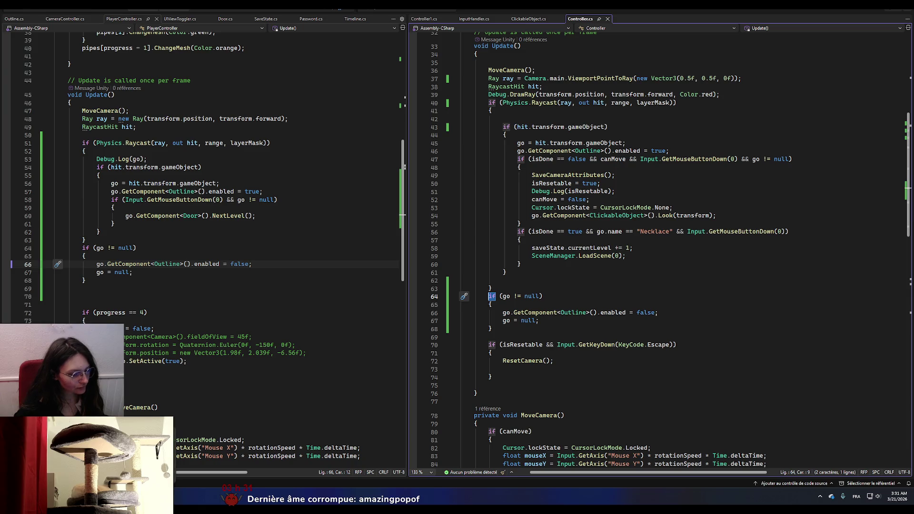
- Play-test level1 and look at the monitor to confirm its outline highlight appears
key(alt+Tab)
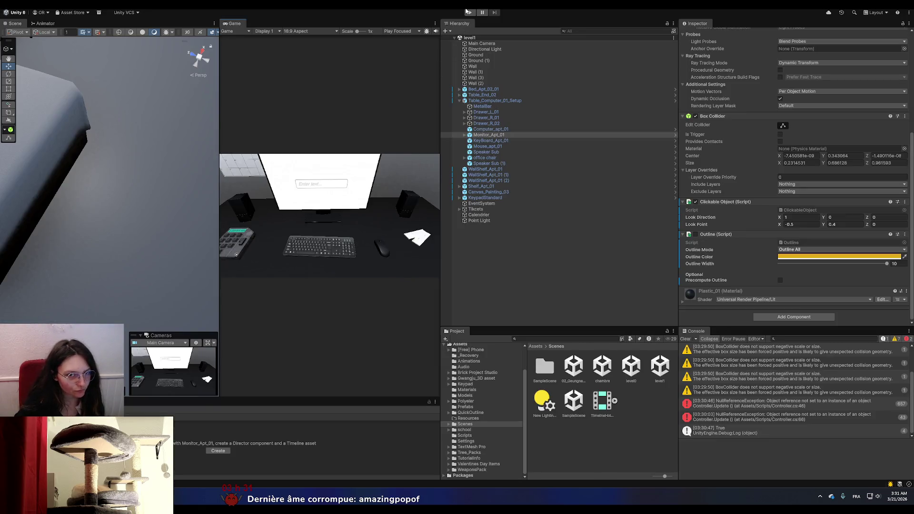
click(469, 12)
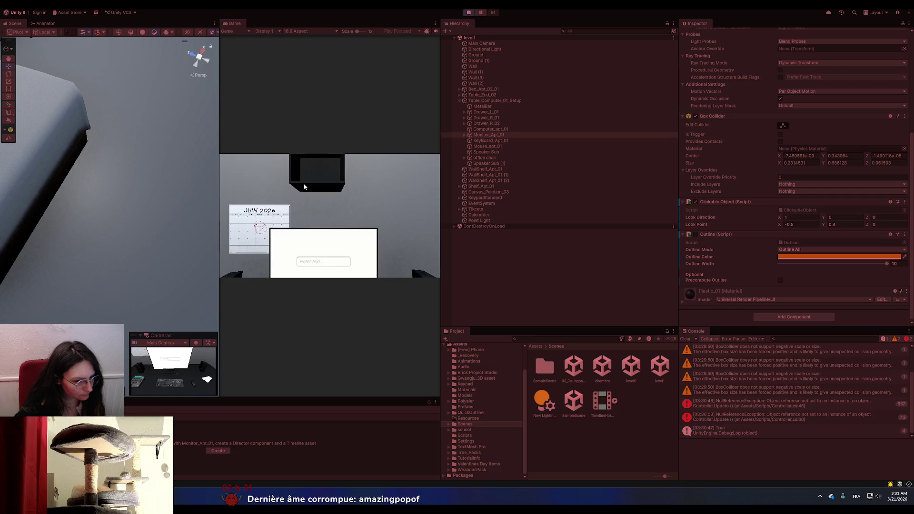
click(303, 186)
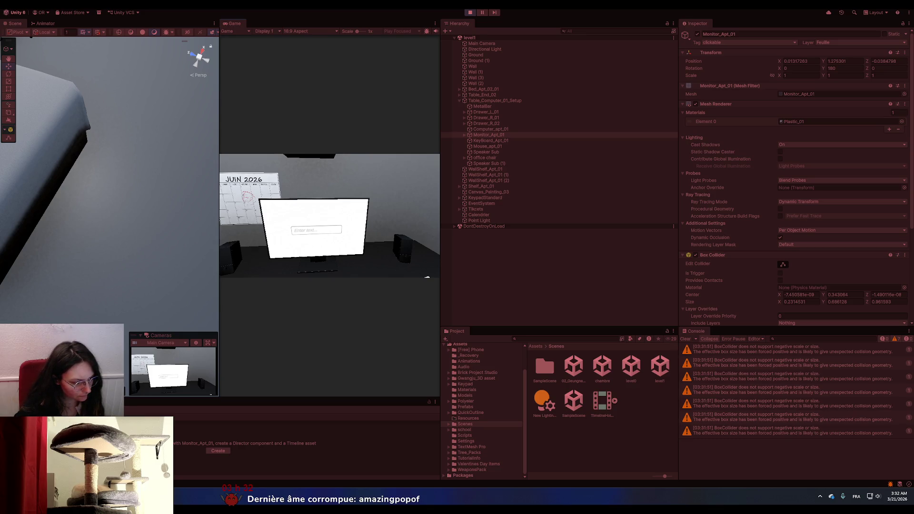
key(Escape)
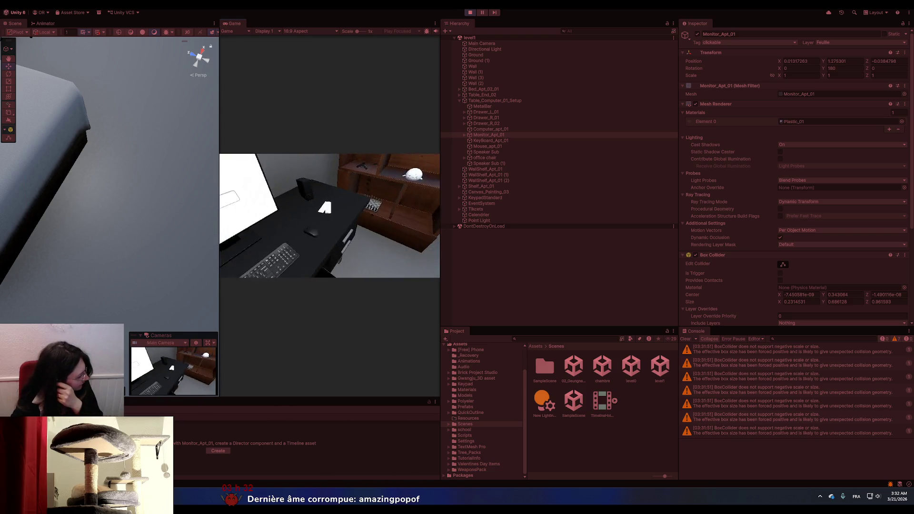
key(alt+Tab)
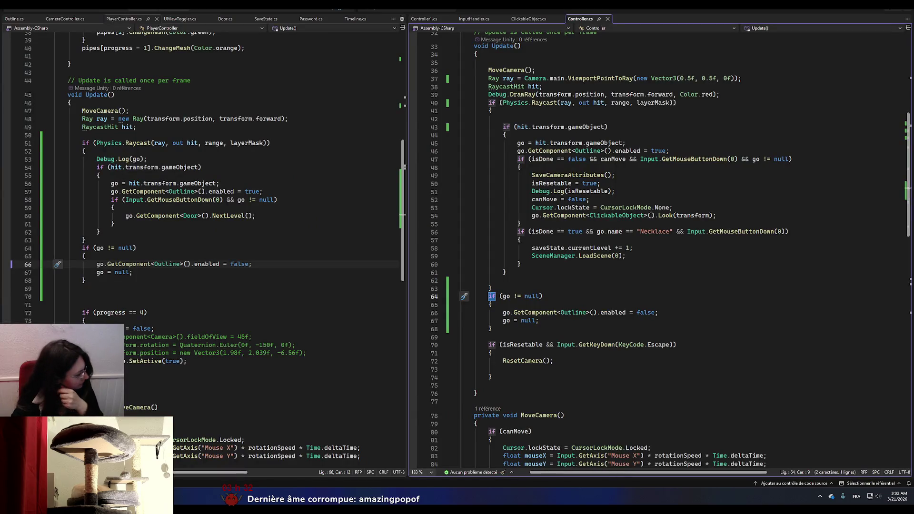